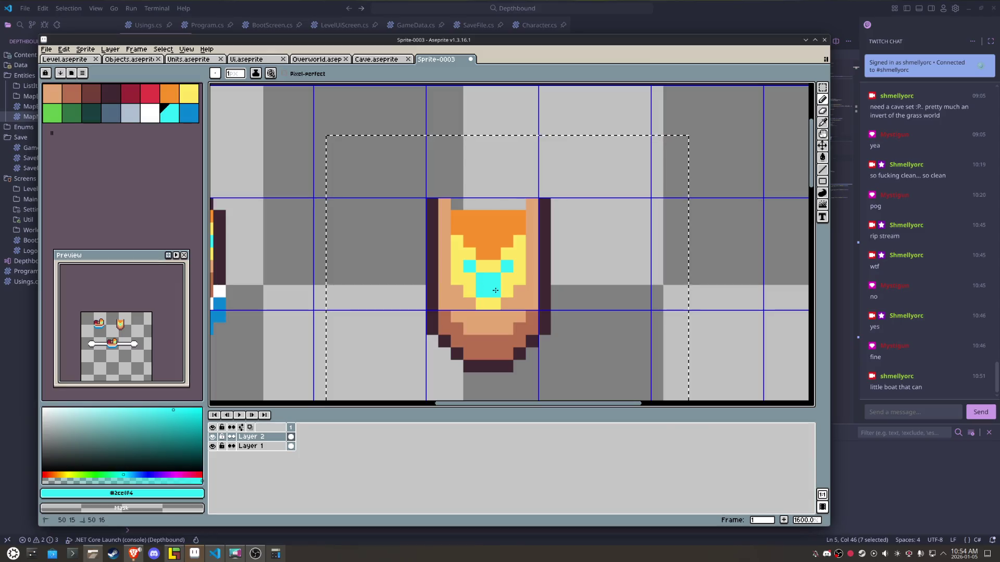
- Paint a cyan pixel in the boat's centre and recolour the upper yellow pixels orange
left_click(474, 278)
left_click(484, 229, "alt")
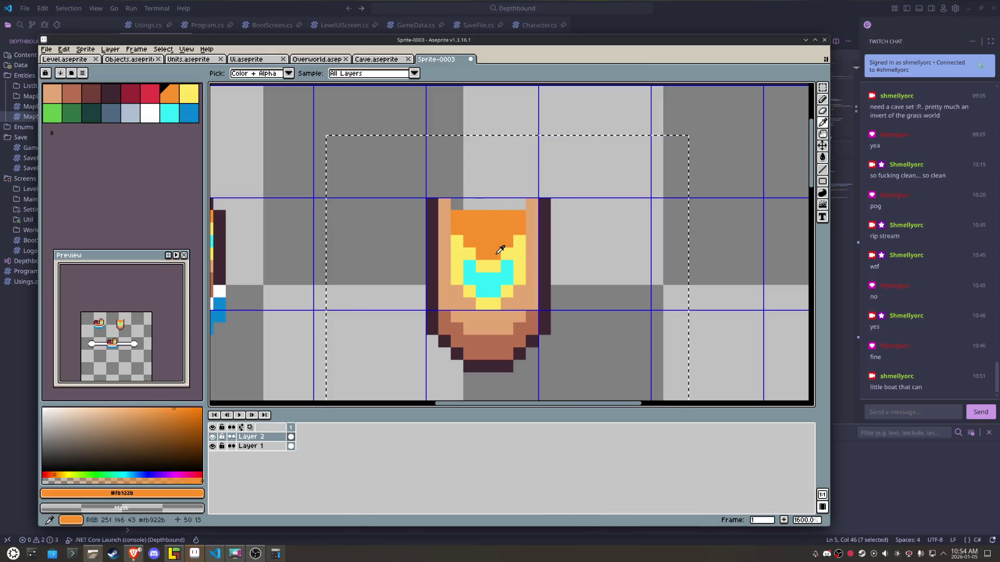
mouse_move(482, 266)
left_mouse_down()
mouse_move(507, 254)
mouse_move(481, 267)
left_mouse_up()
left_click(472, 253)
left_click(456, 241)
- Paint yellow over the cyan row and turn a pixel near the top yellow orange
left_click(520, 256, "alt")
left_click(506, 267)
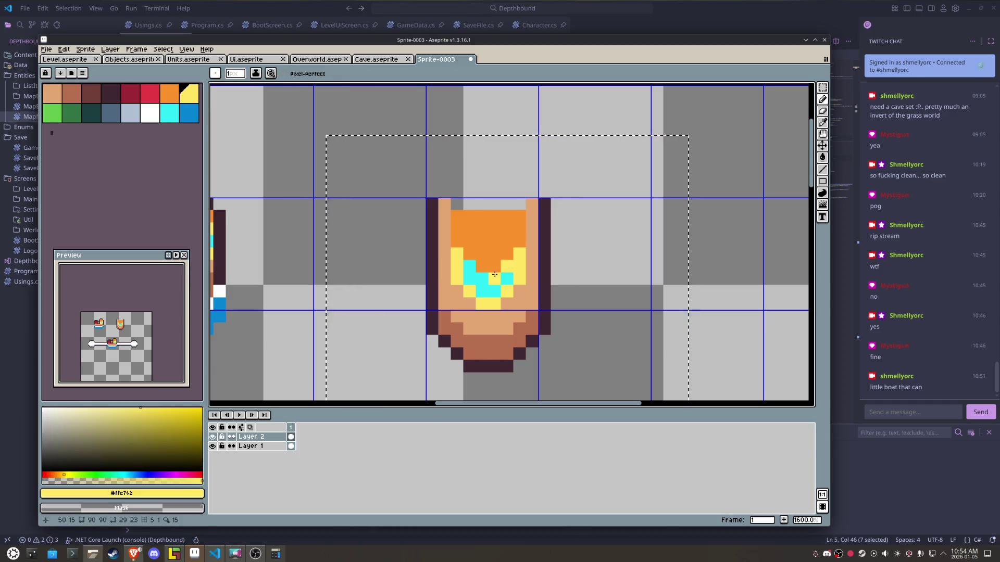
scroll(497, 267, "down", 3)
scroll(562, 236, "up", 2)
left_click(562, 236)
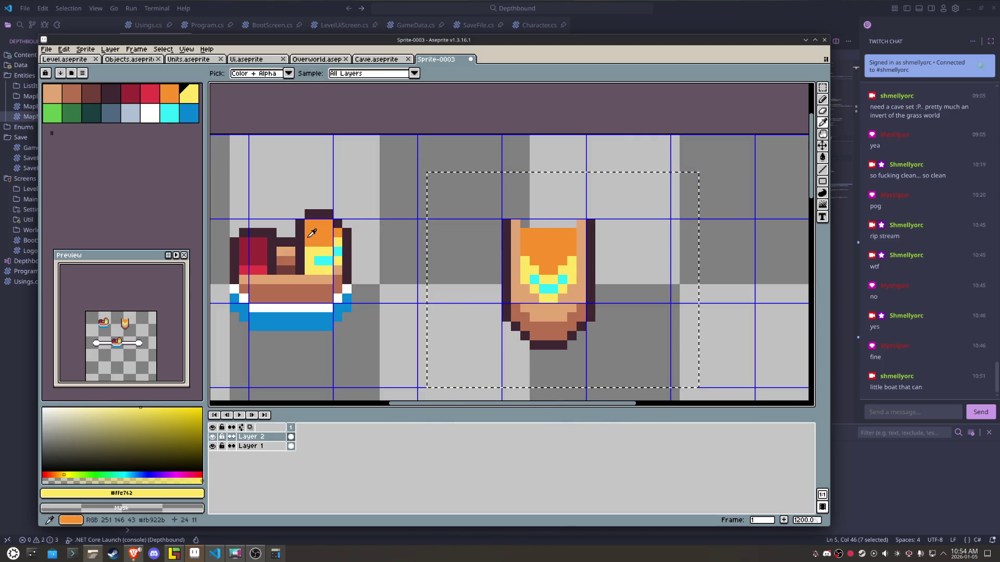
- Draw a dark red row across the boat's top with a dark outline row above it
left_click(255, 250, "alt")
left_click(534, 232)
left_click_drag(524, 224, 557, 224)
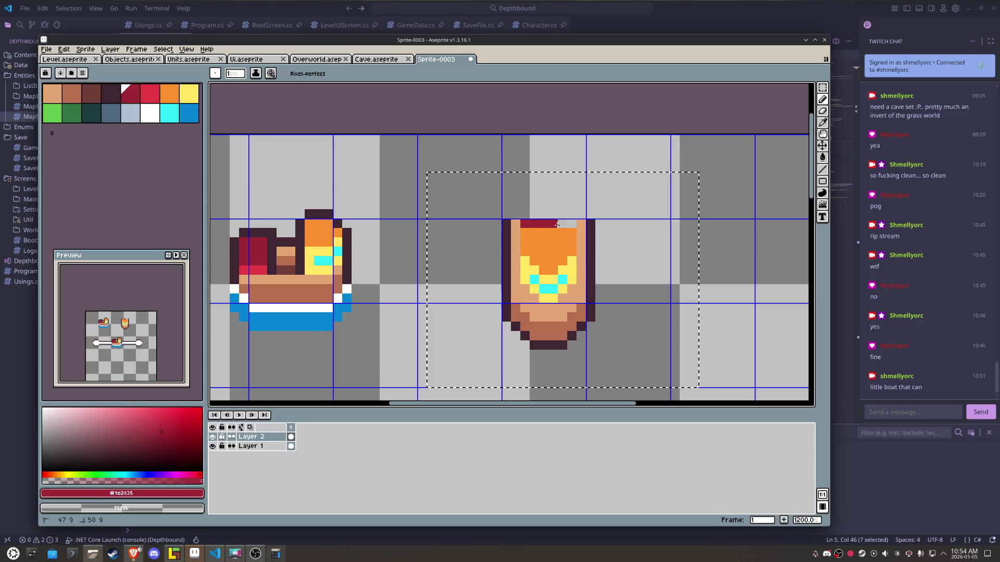
left_click(506, 235, "alt")
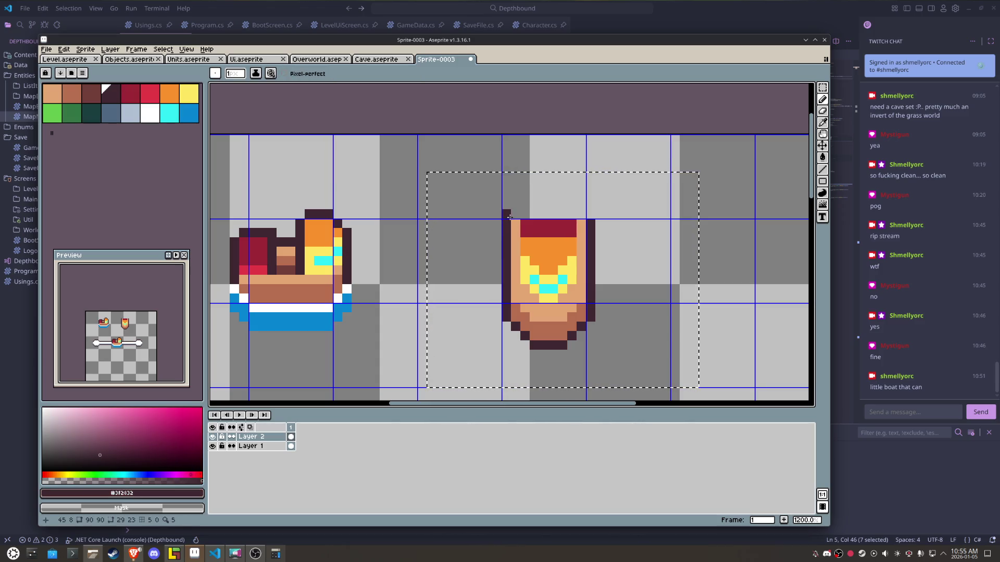
left_click_drag(518, 206, 581, 205)
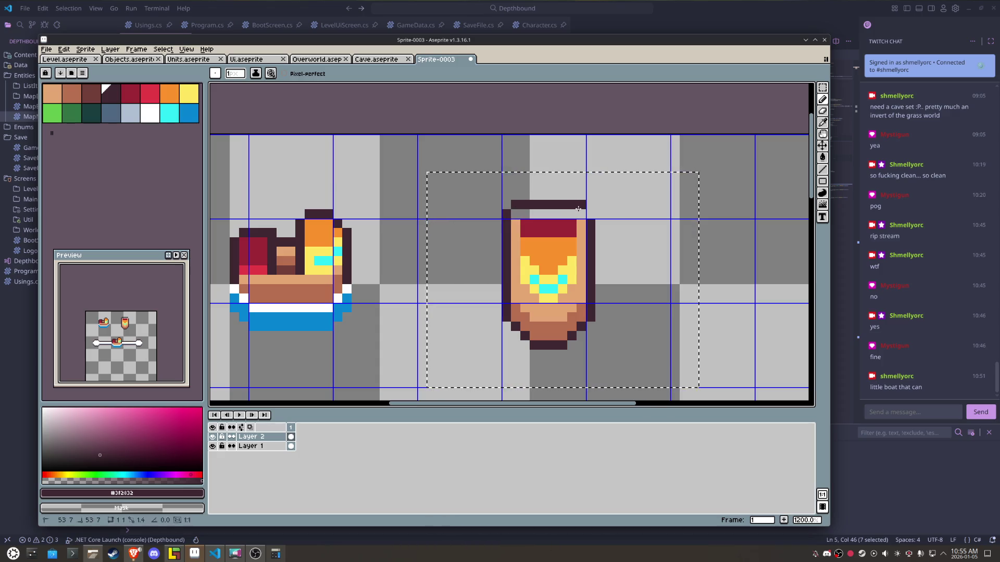
- Add a tan row under the top outline, a dark red pixel and a bright red bow row
left_click(581, 224, "alt")
left_click_drag(515, 214, 581, 214)
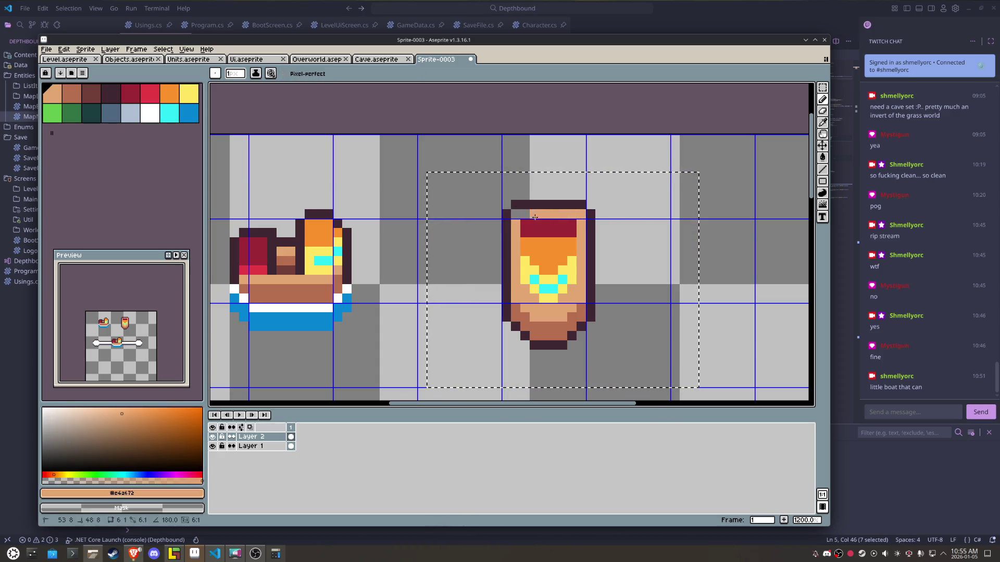
left_click(337, 213, "alt")
left_click(560, 214, "alt")
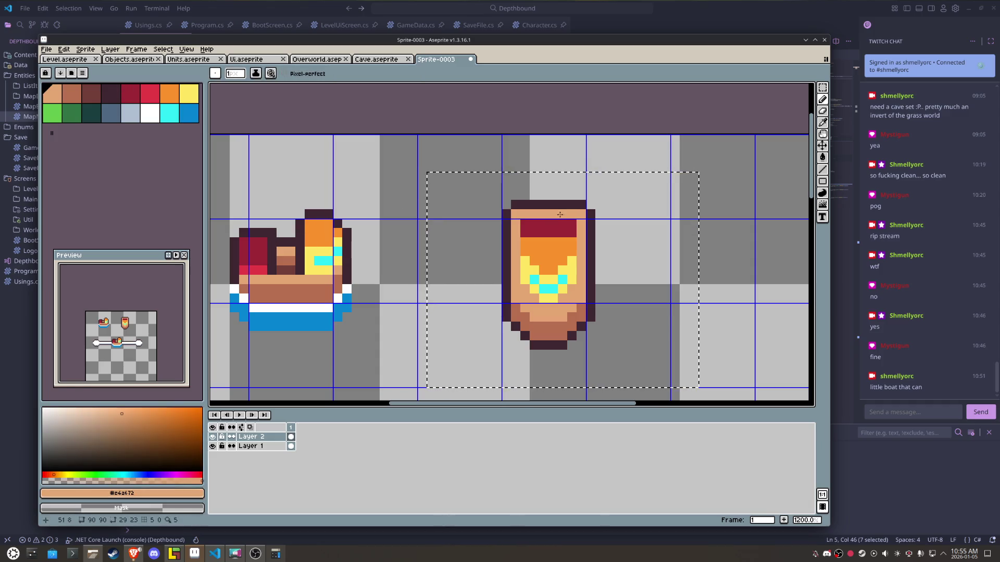
left_click(543, 221, "alt")
left_click(536, 214)
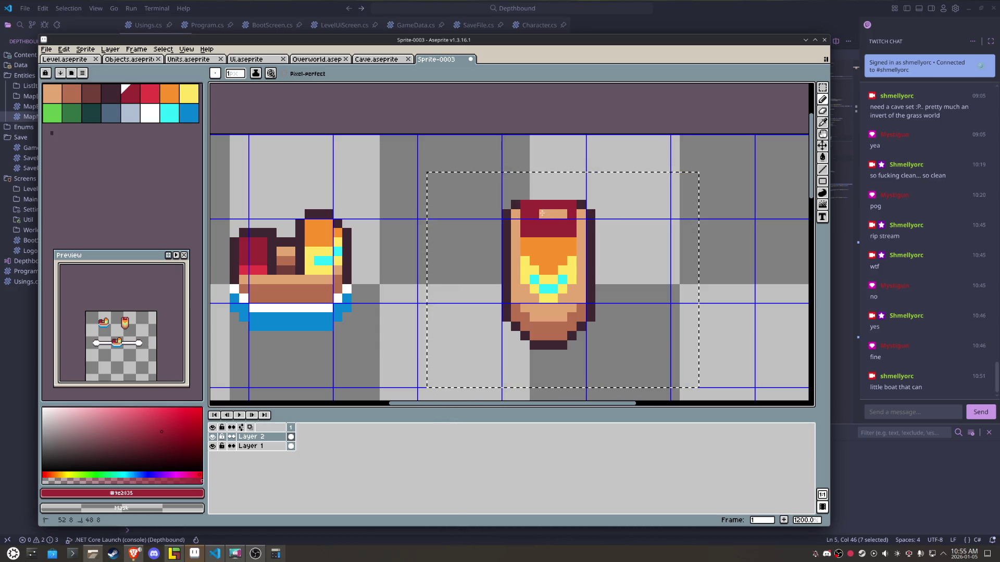
key("]")
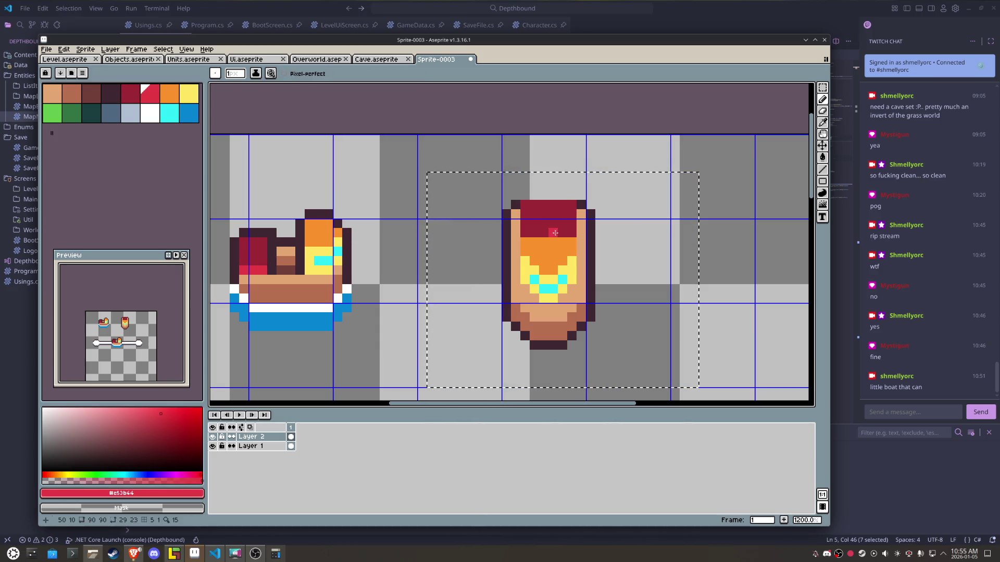
left_click(534, 232, "shift")
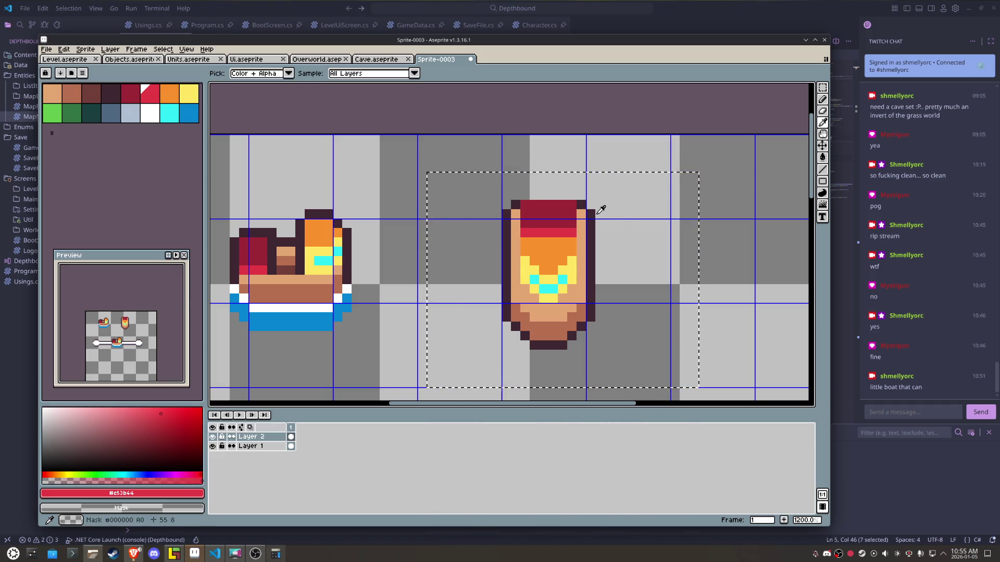
- Extend the dark row across the boat's top and paint new cyan pixels inside
left_click(589, 211, "alt")
left_click(572, 195)
left_click(520, 198, "shift")
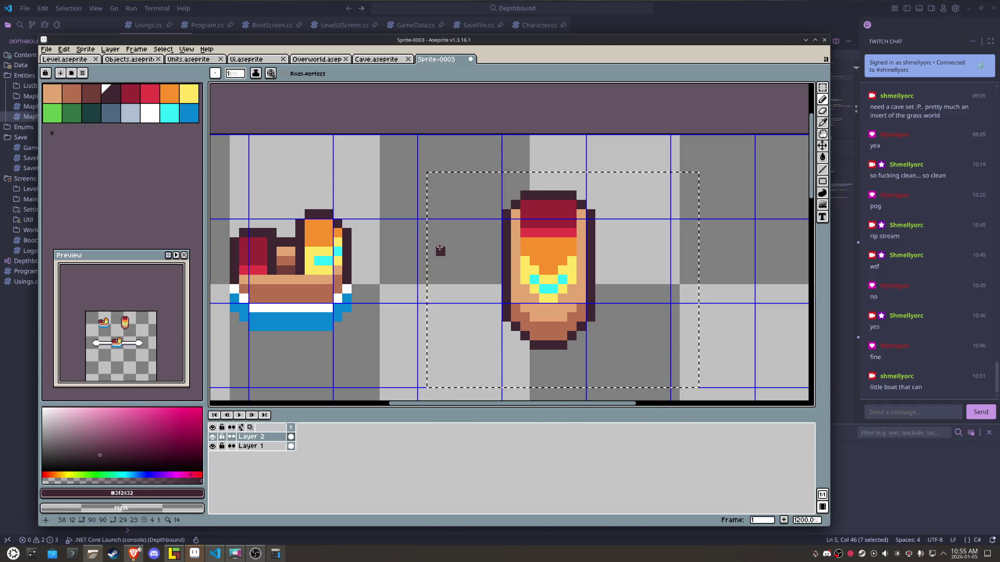
left_click(540, 303, "alt")
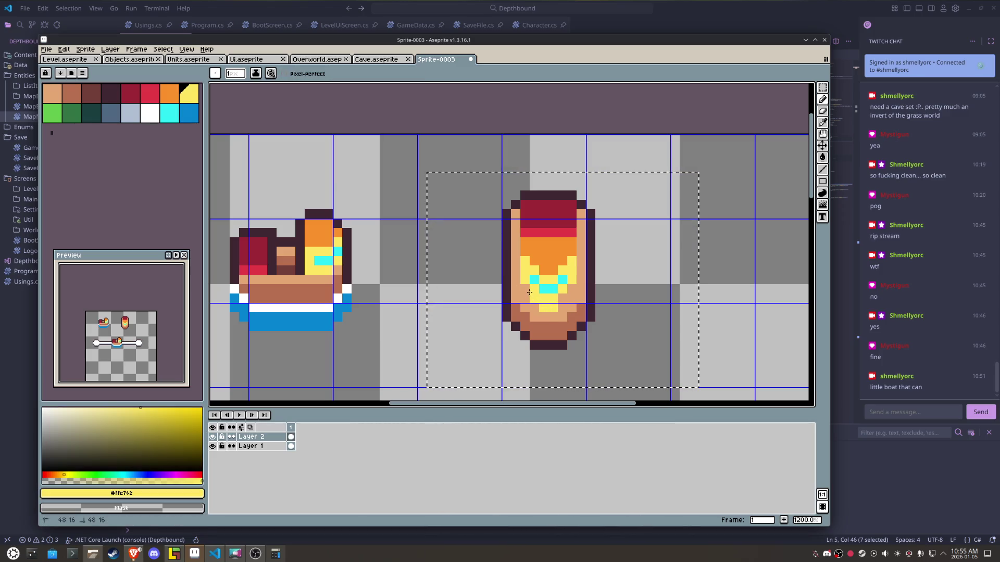
key("alt")
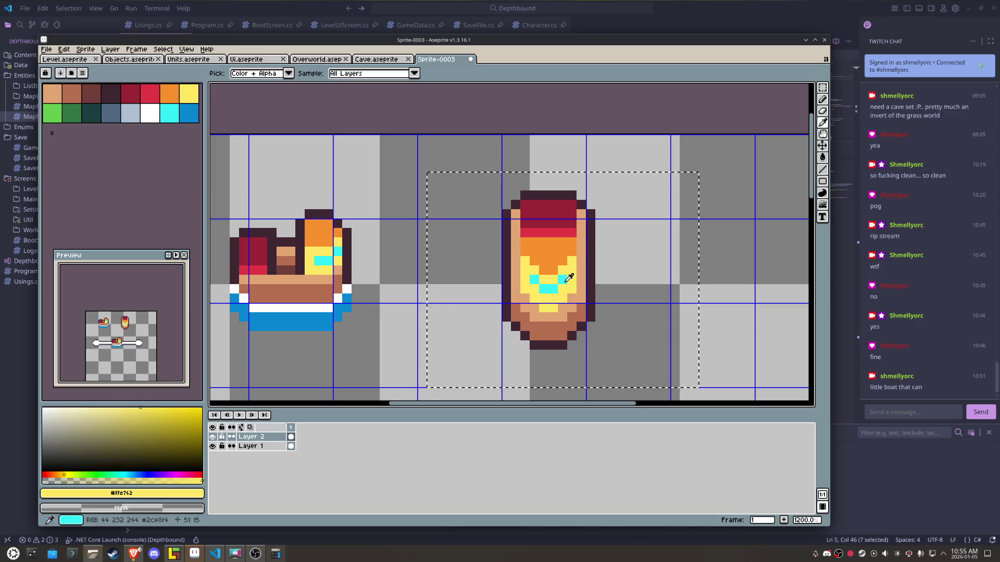
left_click(569, 278, "alt")
left_click_drag(563, 289, 537, 288)
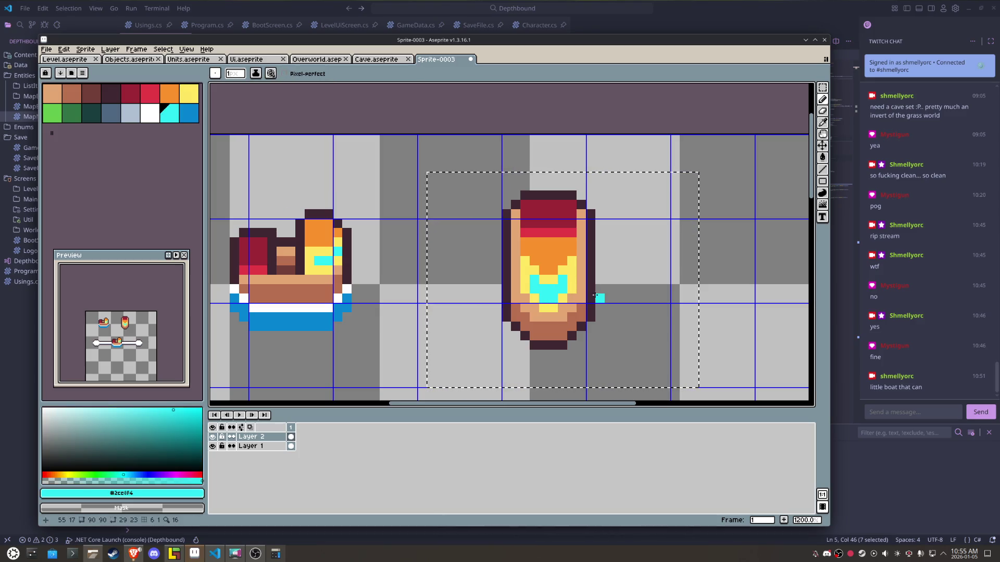
- Cover part of the cyan with yellow, add orange, and draw a red band across the top
key("alt")
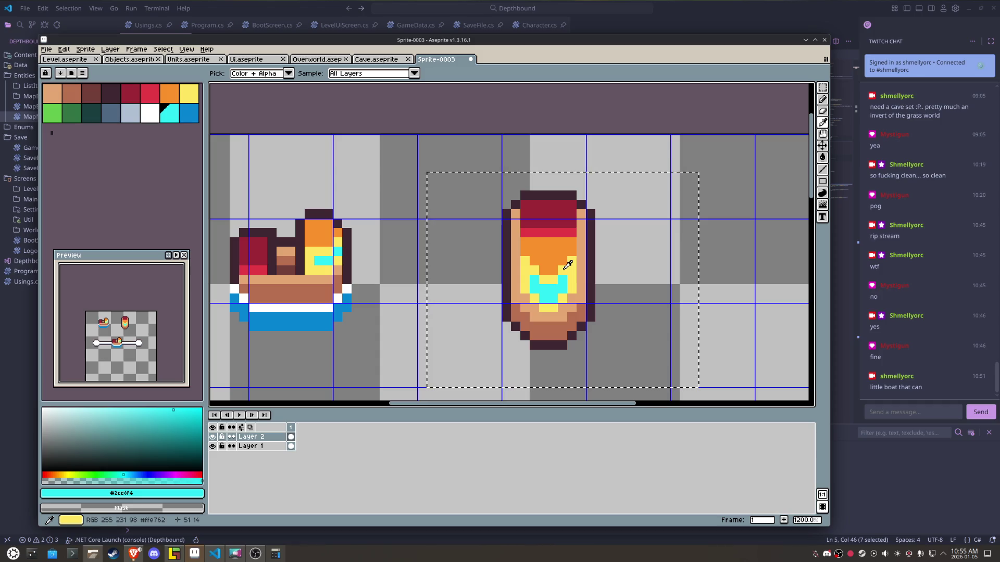
left_click(568, 266, "alt")
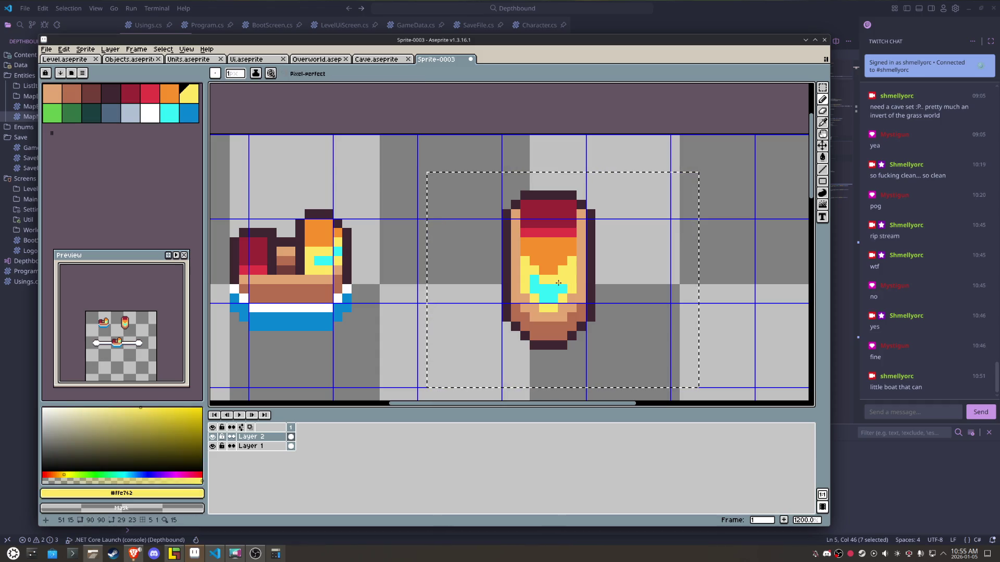
mouse_move(563, 279)
left_mouse_down()
mouse_move(540, 275)
mouse_move(557, 280)
left_mouse_up()
left_click(553, 260, "alt")
left_click(571, 261)
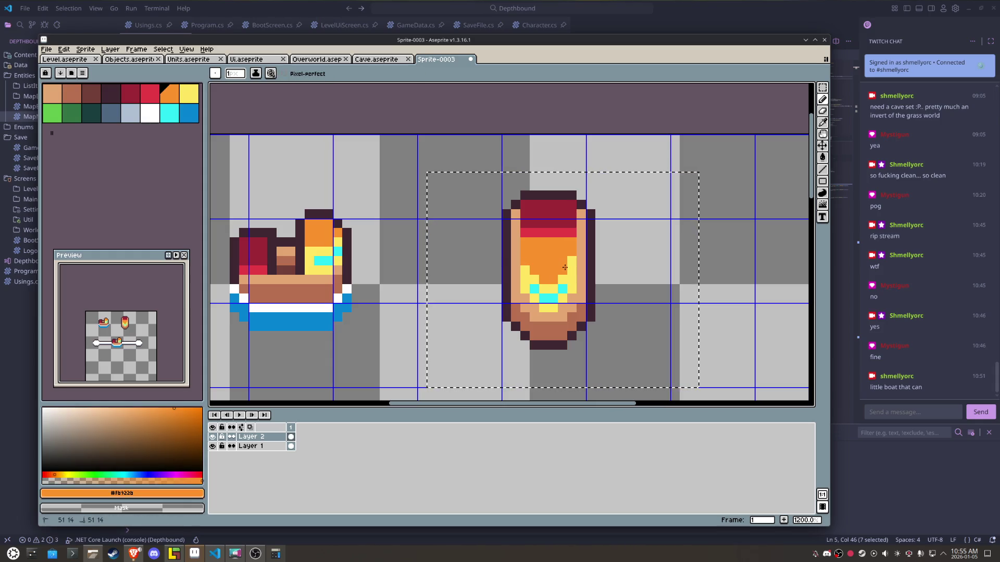
left_click(553, 233, "alt")
left_click_drag(571, 242, 554, 240)
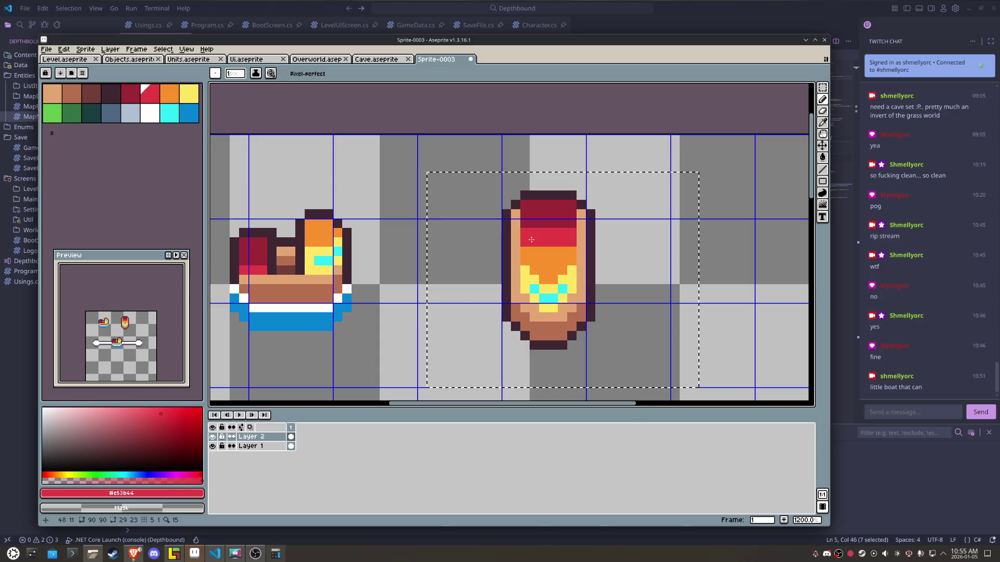
- Select the right boat sprite, move it up one pixel, commit, then reselect it
key("m")
left_click(637, 336)
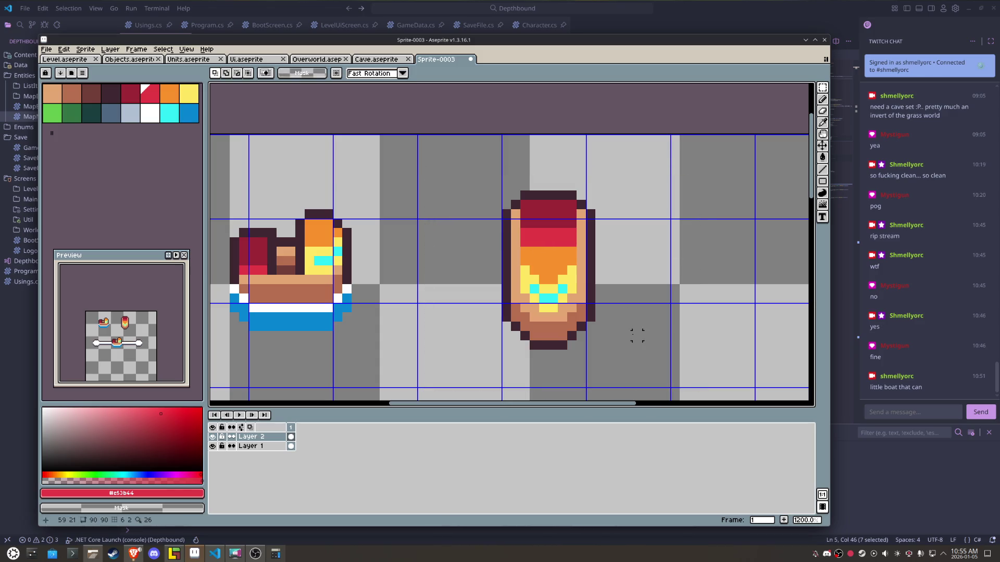
mouse_move(637, 337)
left_mouse_down()
mouse_move(502, 291)
mouse_move(487, 240)
left_mouse_up()
left_click_drag(563, 290, 560, 283)
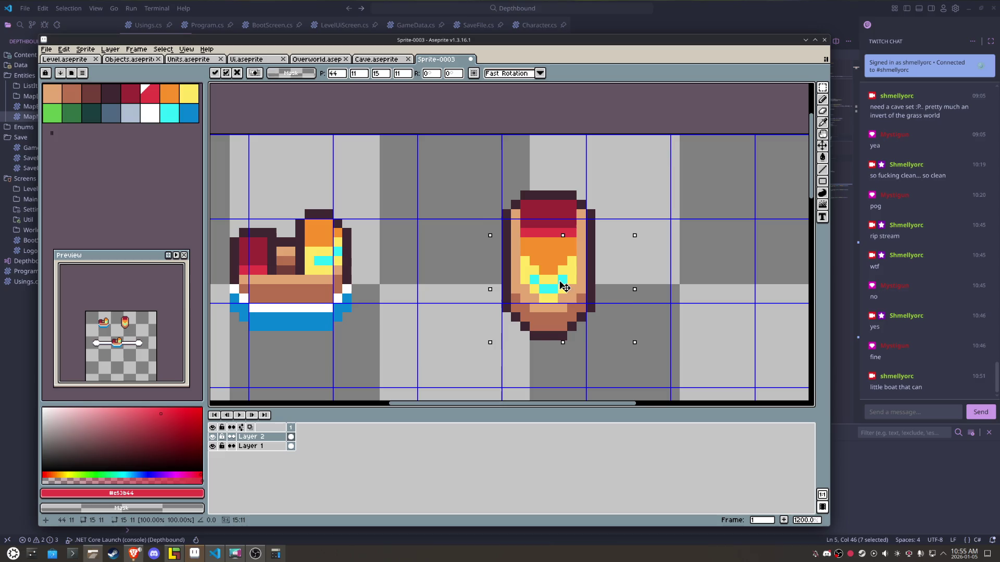
left_click(475, 186)
left_click_drag(472, 170, 634, 361)
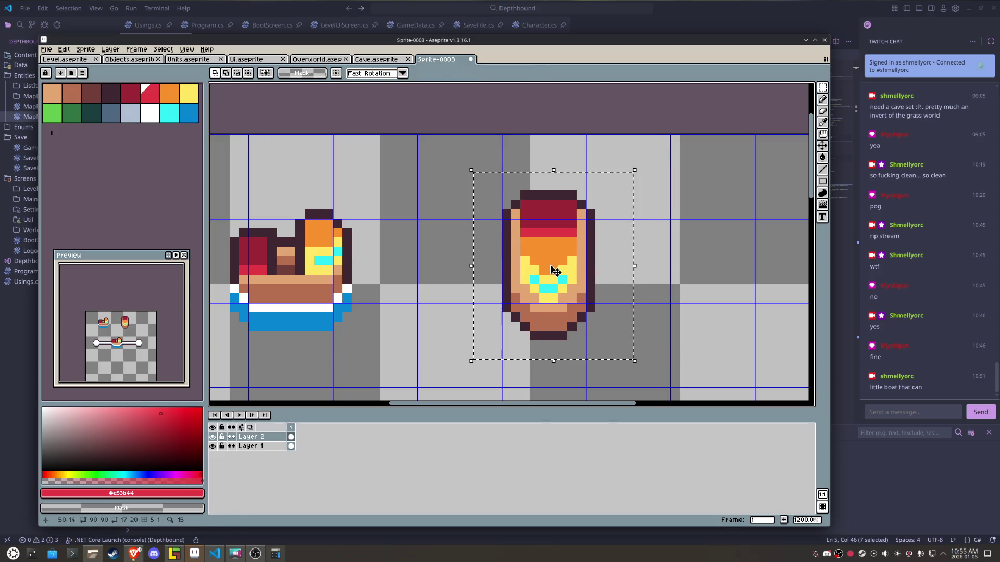
left_click_drag(556, 270, 557, 265)
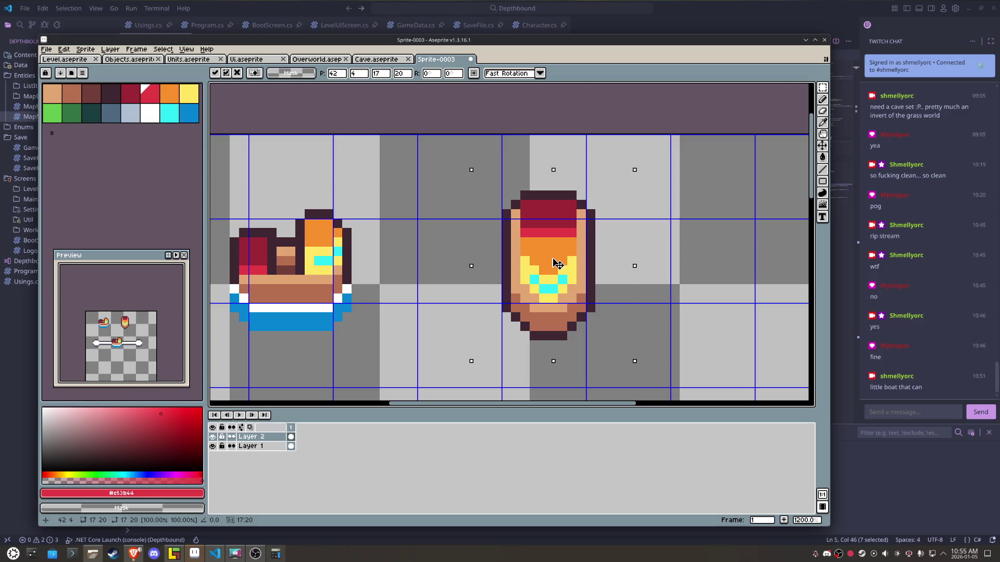
scroll(558, 265, "down", 2)
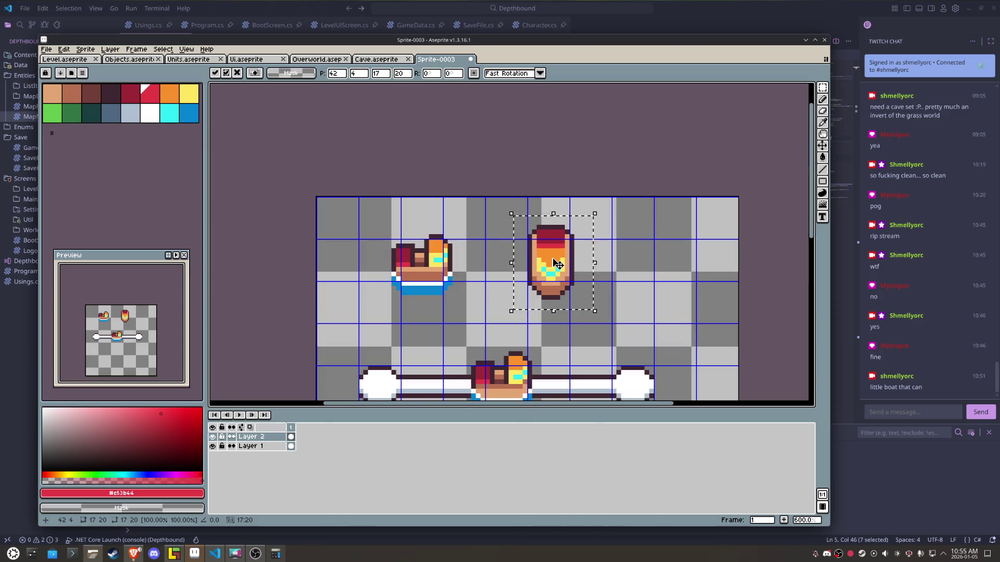
scroll(558, 265, "up", 2)
left_click(326, 216, "alt")
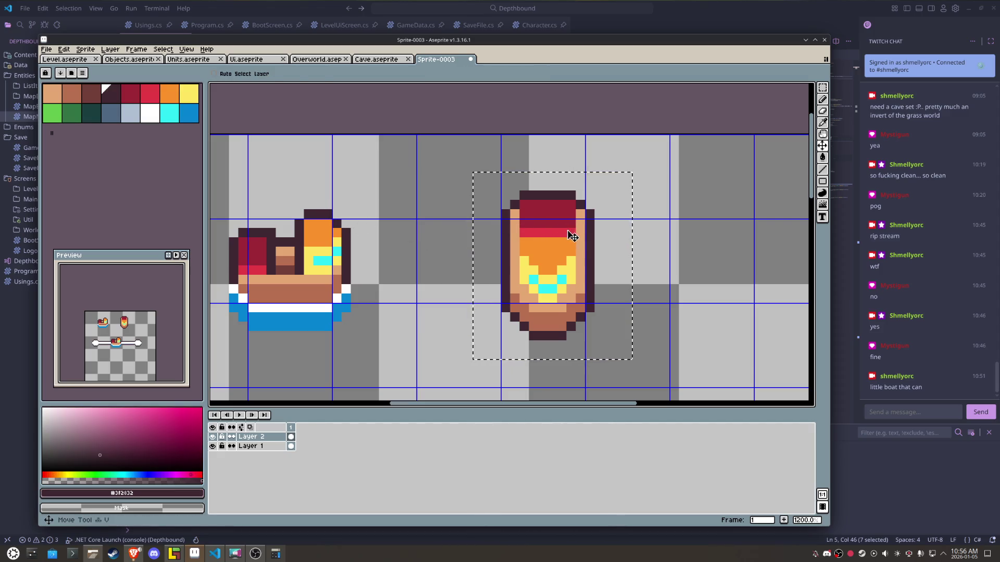
- Paint the red row dark, then redraw a bright red line across the bow row
key("b")
mouse_move(573, 233)
left_mouse_down()
mouse_move(528, 228)
mouse_move(518, 278)
left_mouse_up()
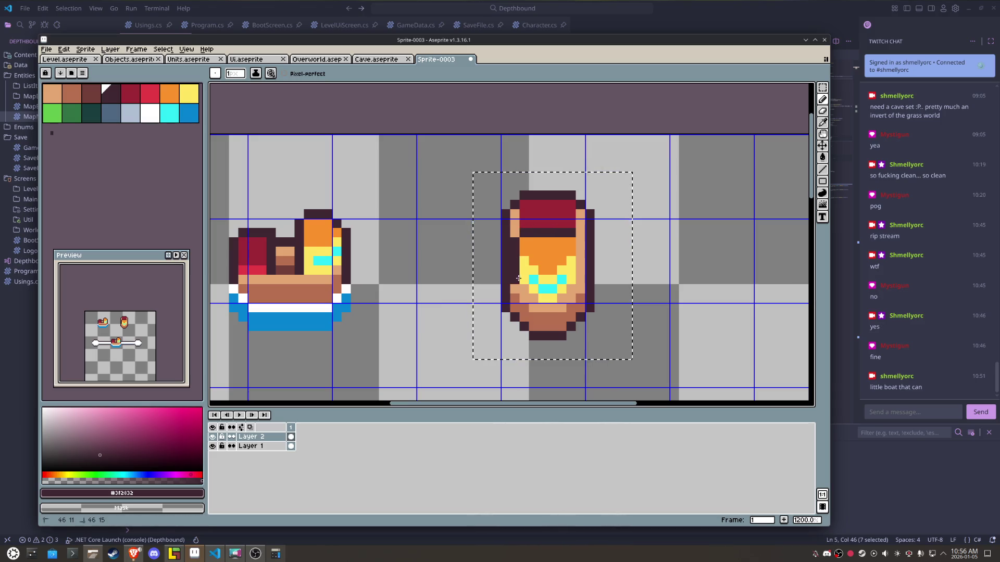
key("alt")
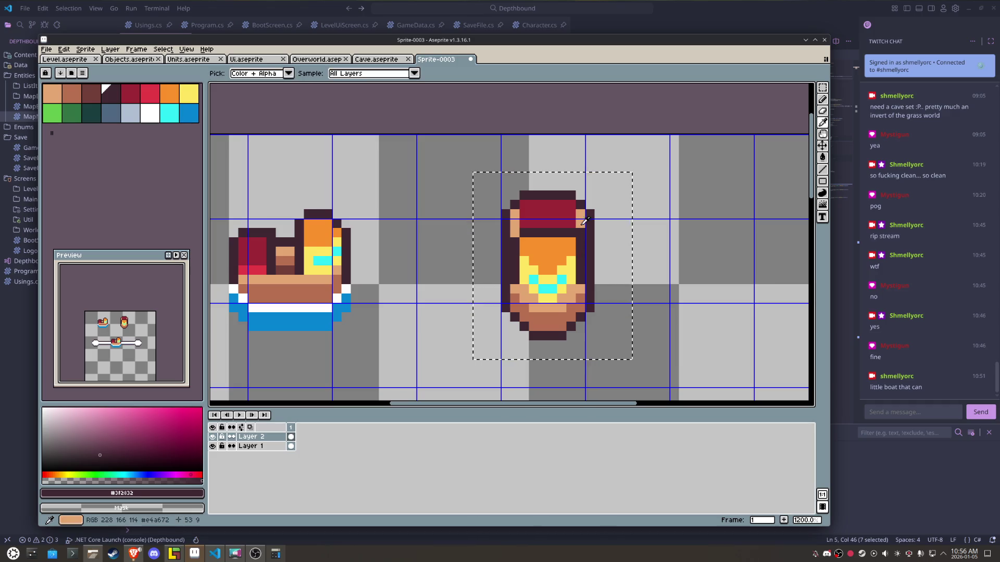
left_click(260, 270, "alt")
left_click(559, 221)
left_click(520, 223, "shift")
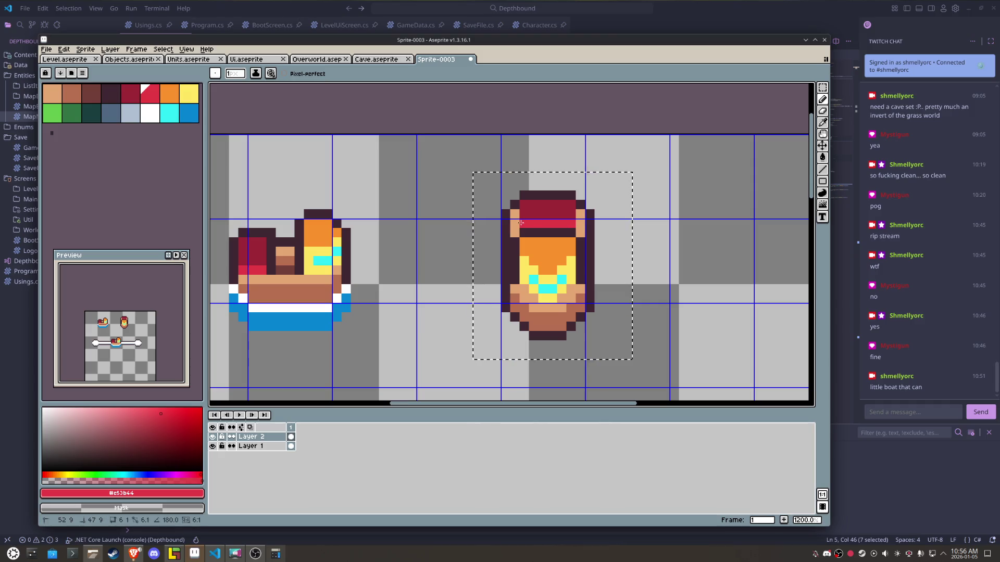
left_click(513, 220, "alt")
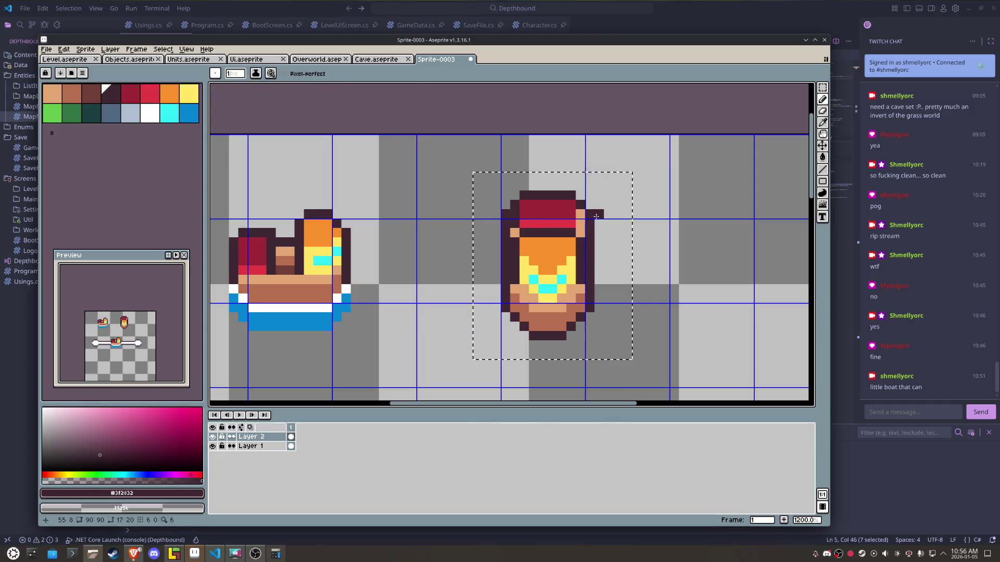
- Place a tan pixel beside the boat's right-side outline
scroll(583, 210, "down", 3)
scroll(615, 210, "up", 2)
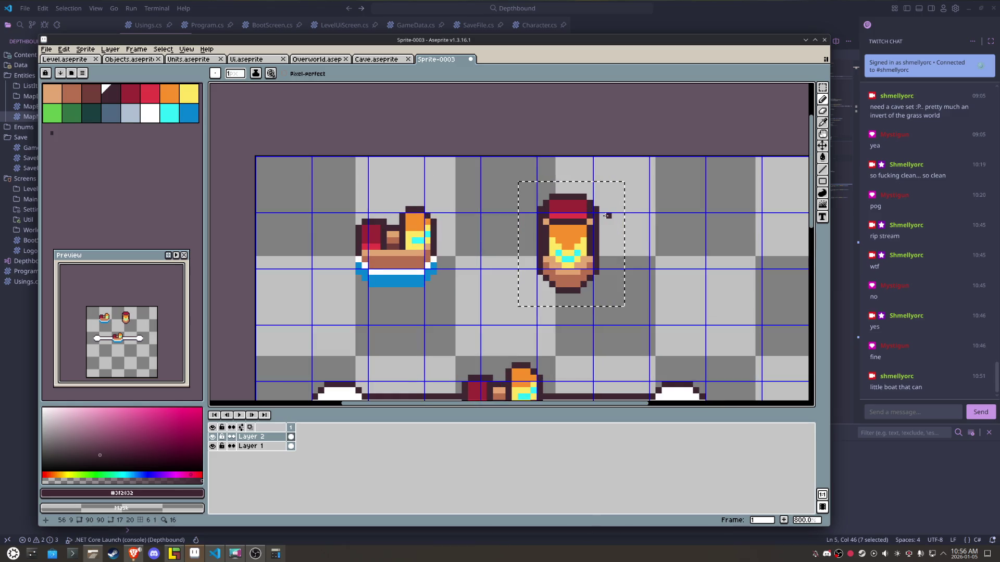
scroll(591, 245, "up", 3)
key("alt")
left_click(598, 267, "alt")
left_click(603, 267)
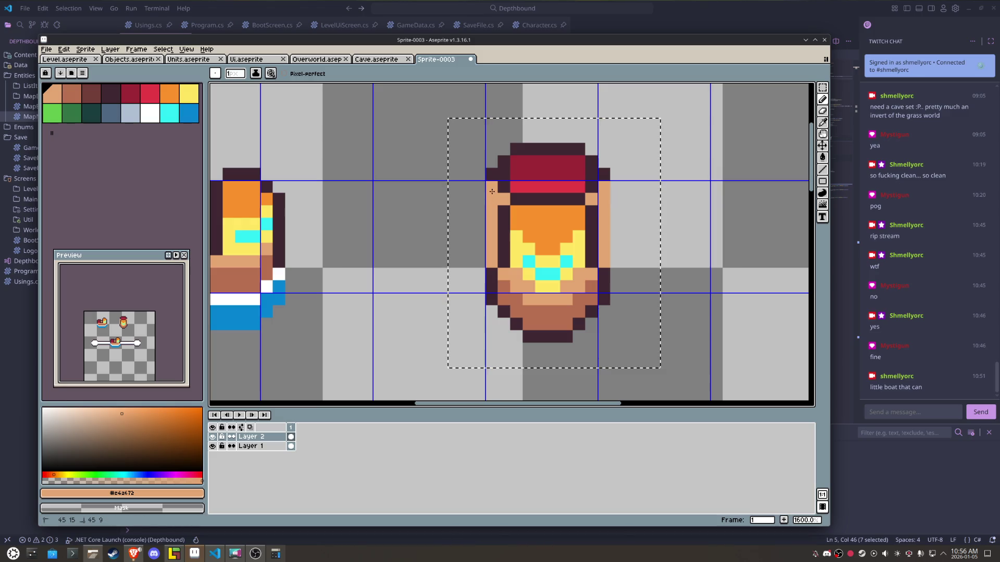
- Draw a dark outer outline down the hull's left side and add one on the right
key("alt")
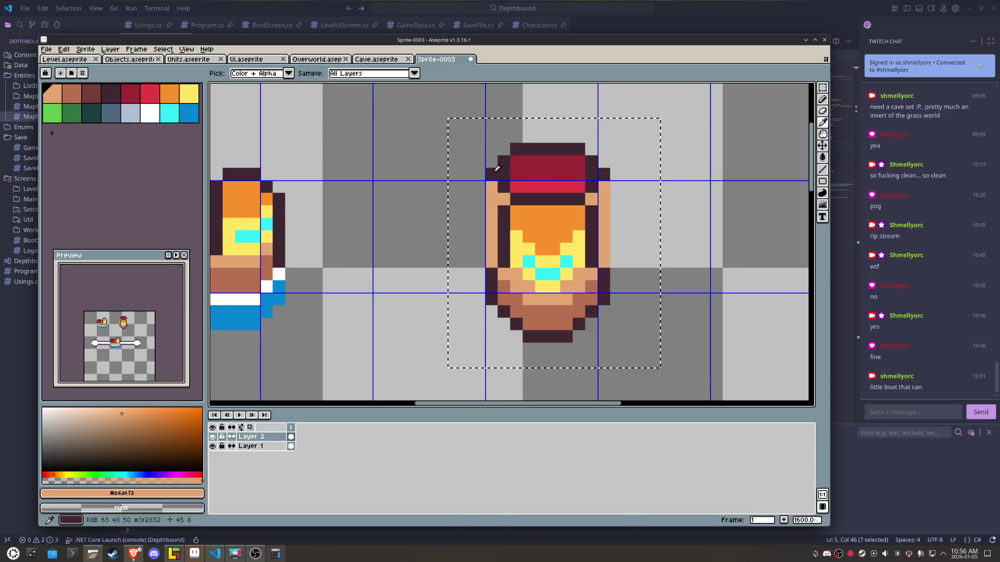
left_click(491, 229, "alt")
left_click(478, 186)
left_click(483, 242, "shift")
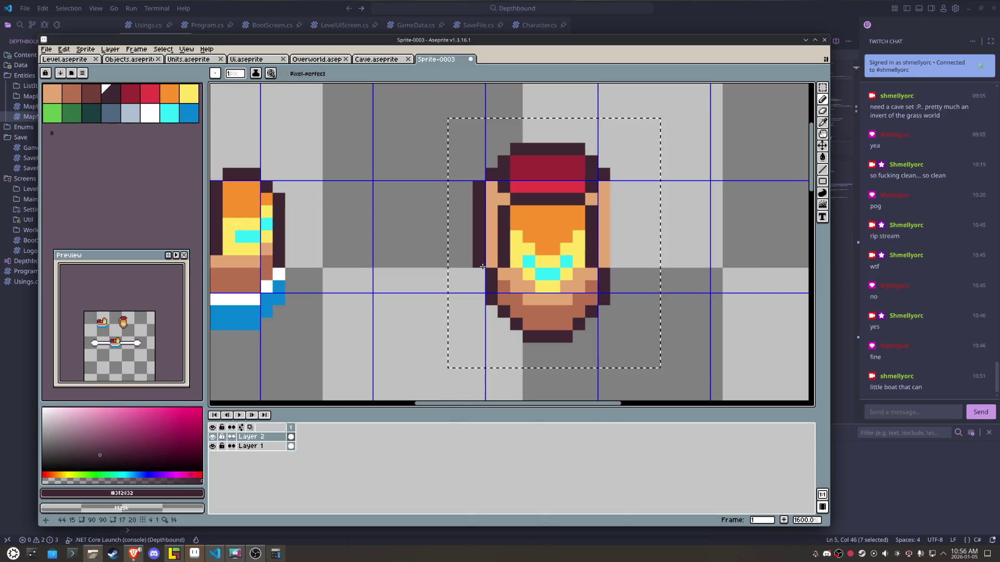
left_click(617, 263)
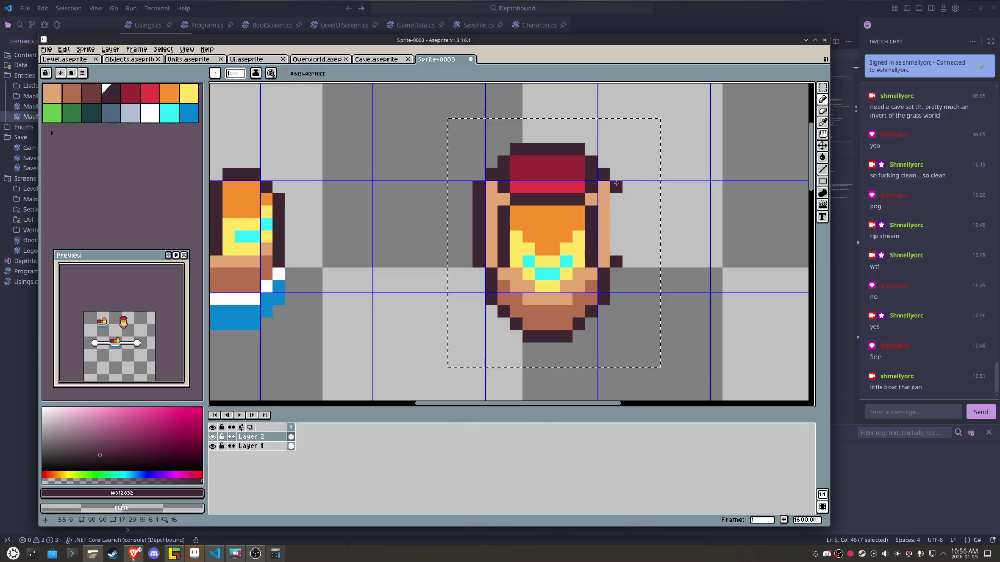
- Extend the brown hull beside its lower-right edge
left_click(606, 268, "alt")
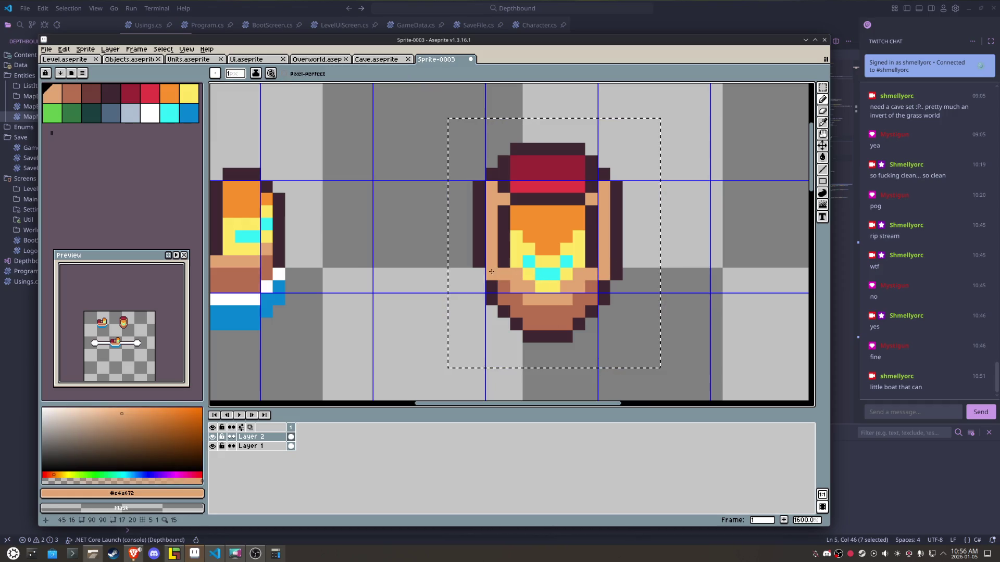
left_click(494, 288, "alt")
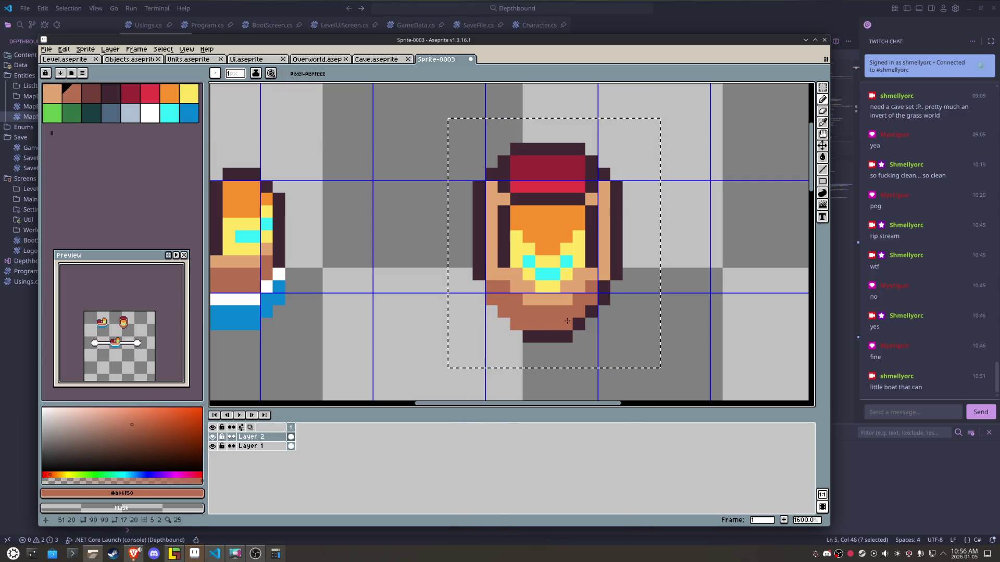
left_click(607, 301)
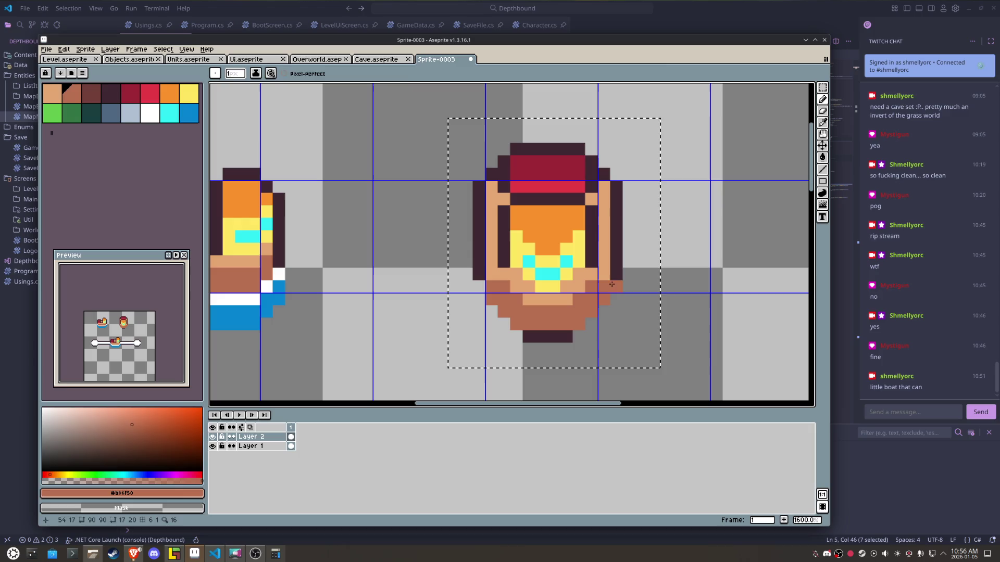
left_click(618, 284, "alt")
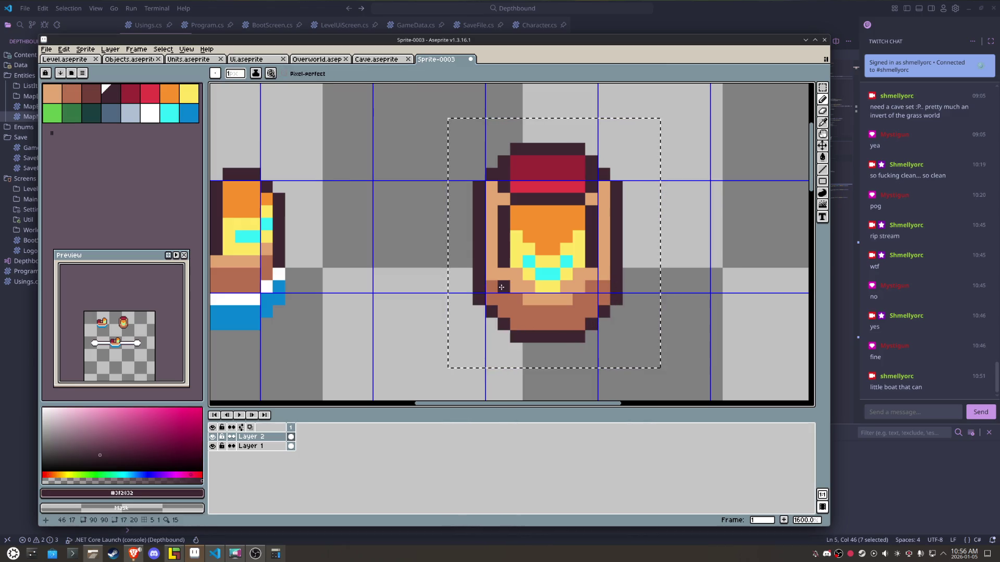
key("alt")
left_click(529, 292, "alt")
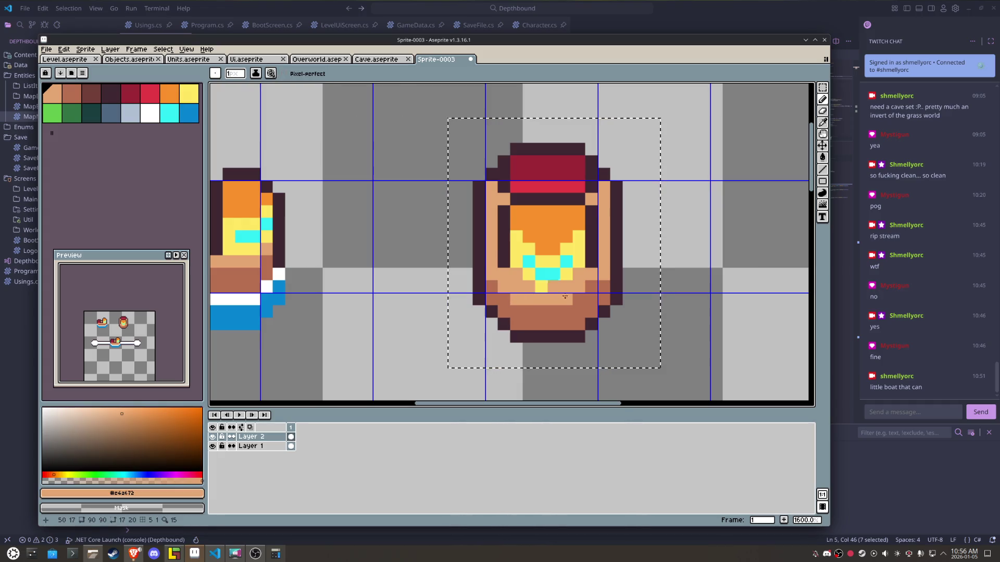
scroll(586, 292, "down", 2)
scroll(585, 292, "up", 2)
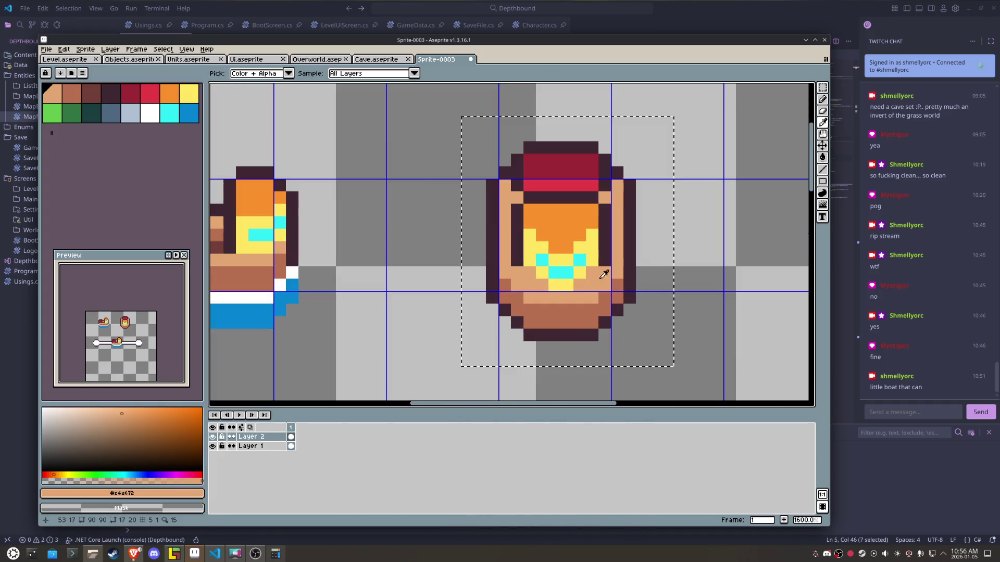
key("alt")
left_click(607, 259, "alt")
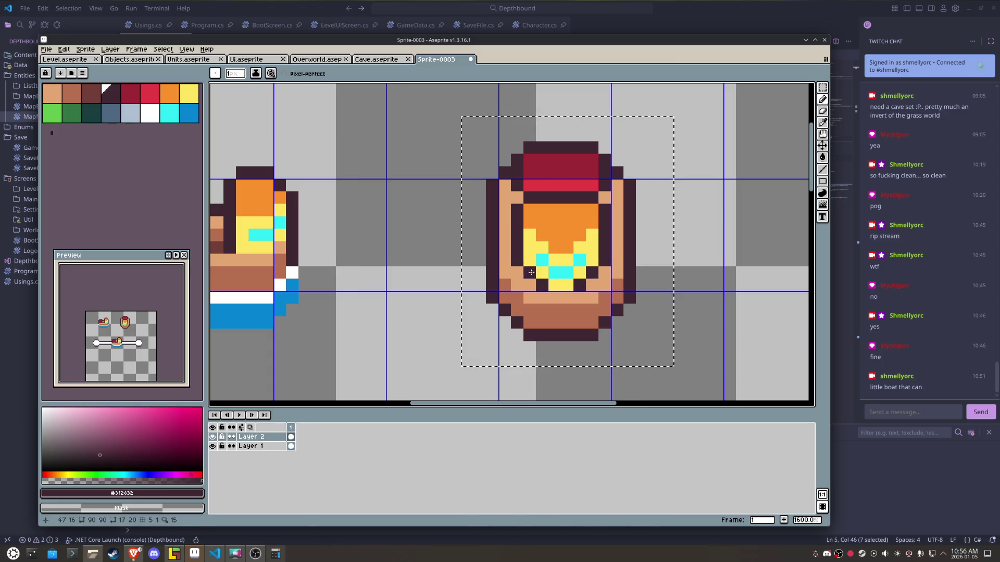
- Turn two yellow pixels in the boat's centre cyan
scroll(630, 292, "down", 3)
scroll(630, 292, "down", 1)
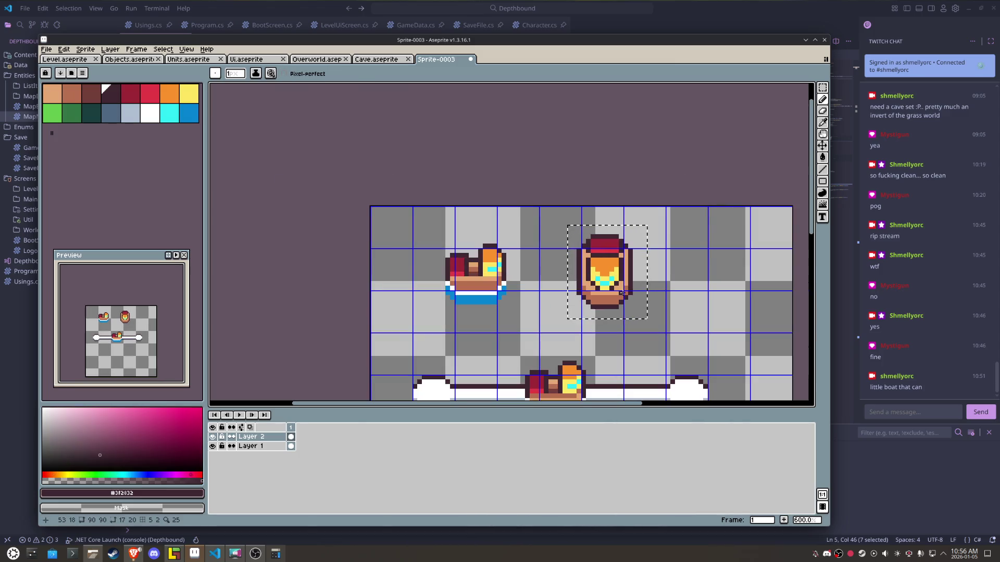
scroll(621, 293, "up", 1)
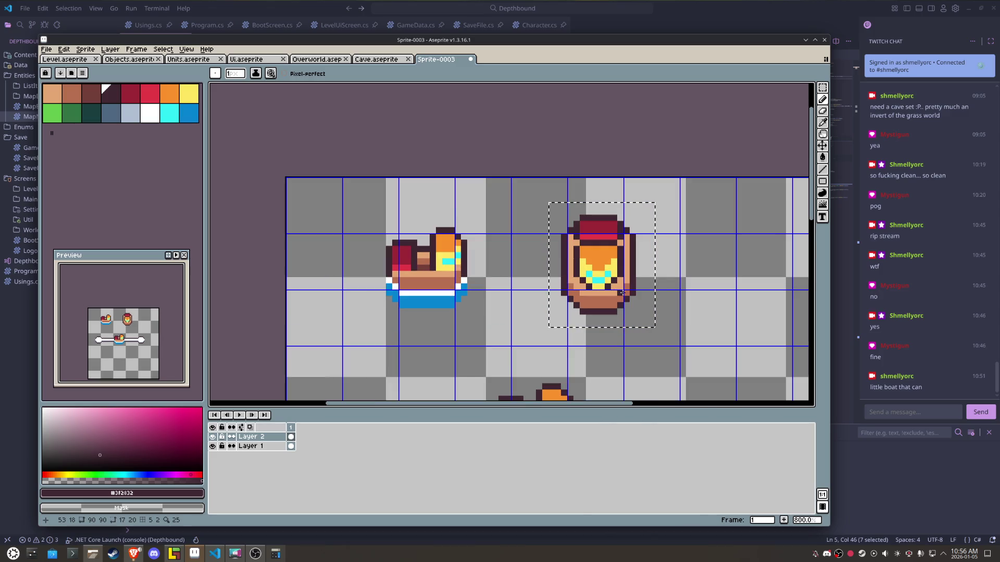
scroll(622, 294, "up", 3)
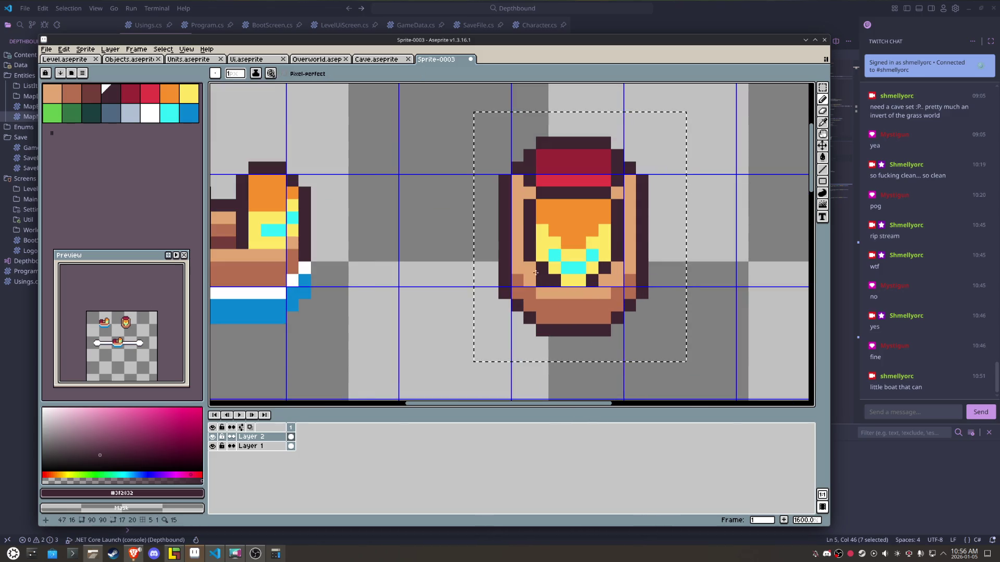
left_click(592, 266, "alt")
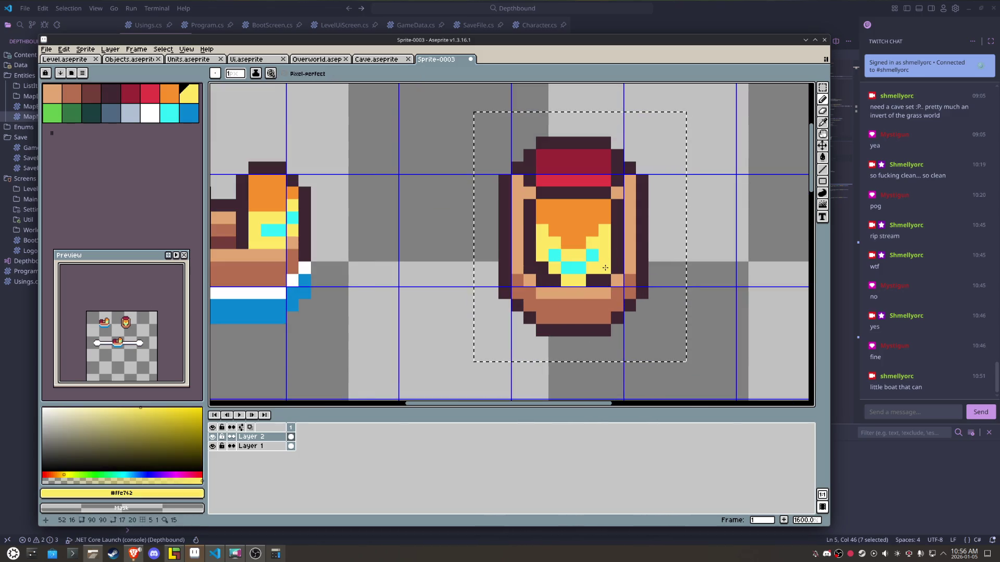
left_click(554, 281, "alt")
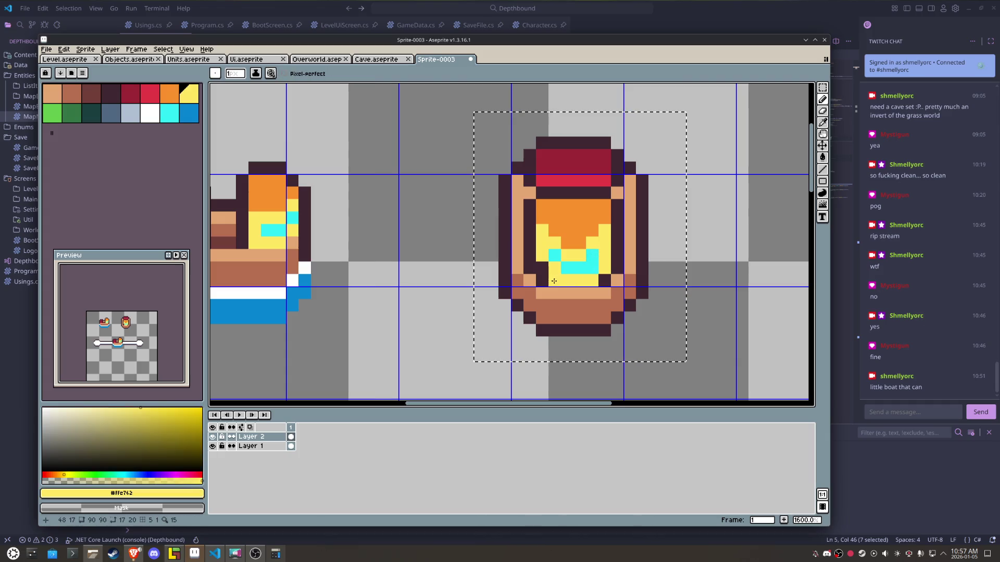
left_click(561, 267, "alt")
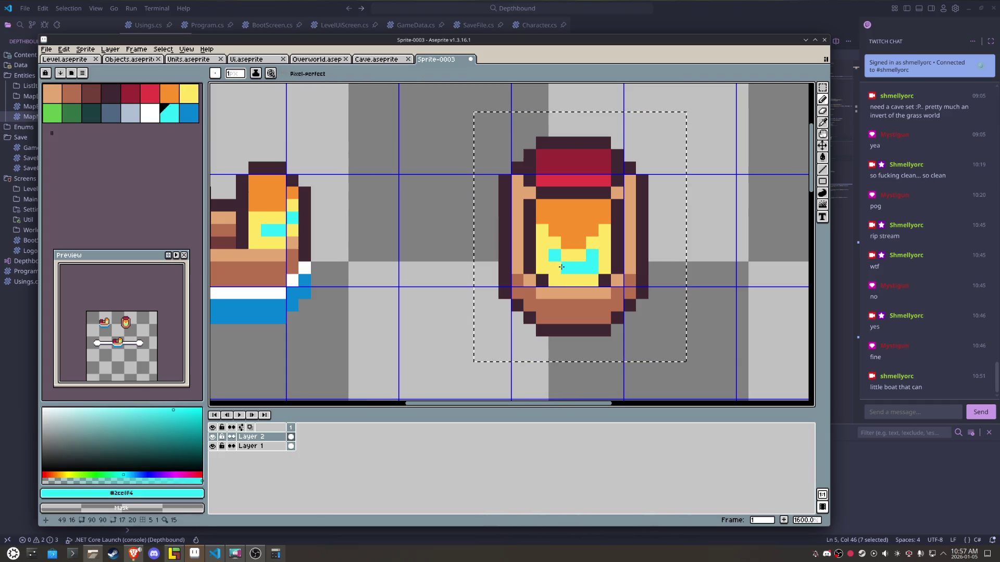
left_click_drag(556, 265, 580, 255)
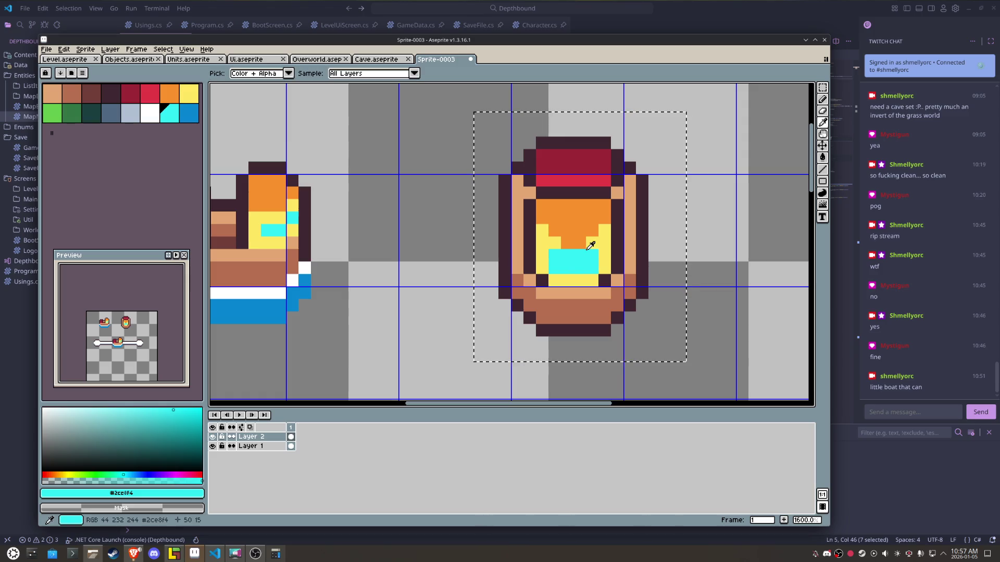
- Sample the yellow, orange and dark outline colours around the boat's bow
left_click(597, 237, "alt")
scroll(626, 240, "down", 3)
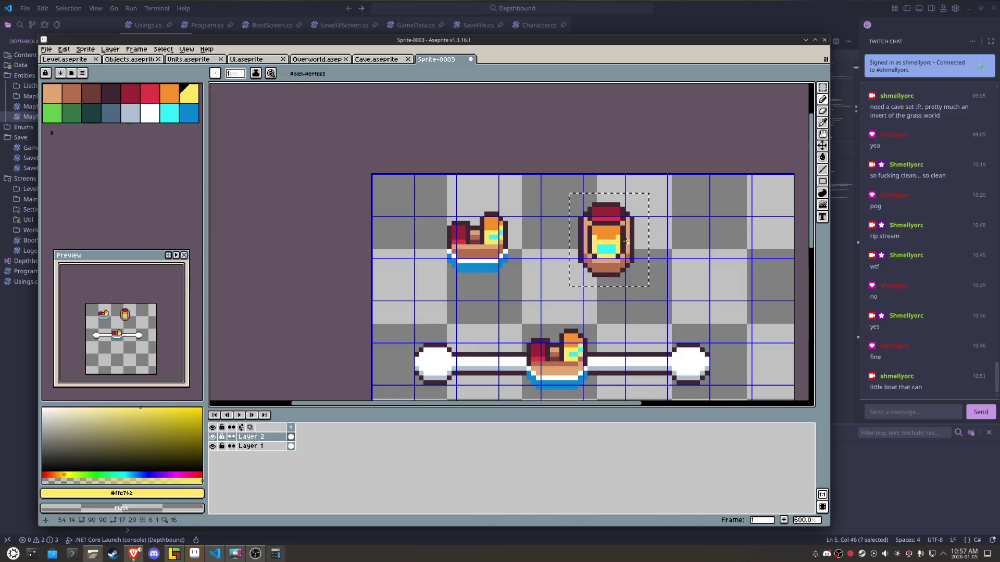
scroll(626, 241, "up", 4)
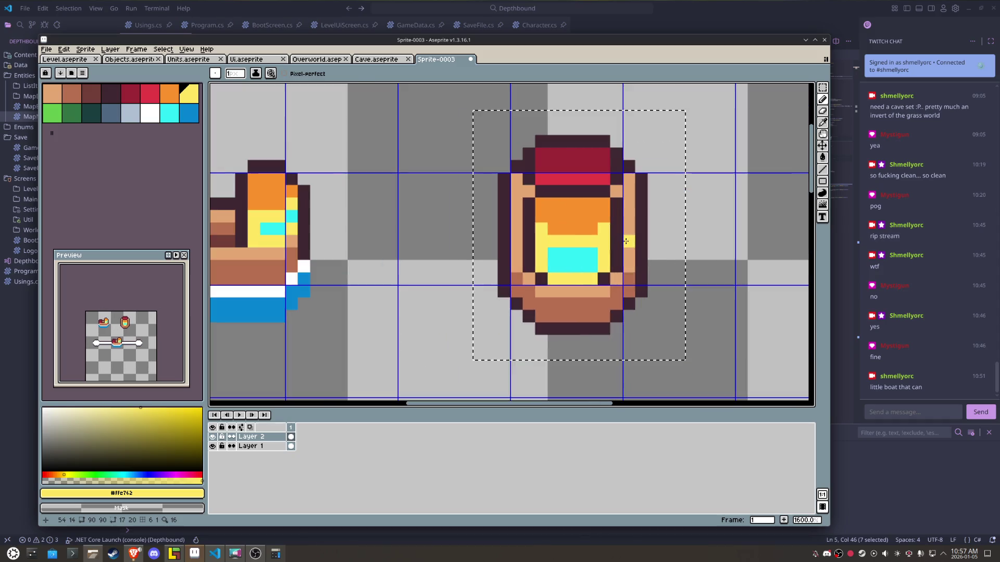
left_click(598, 199, "alt")
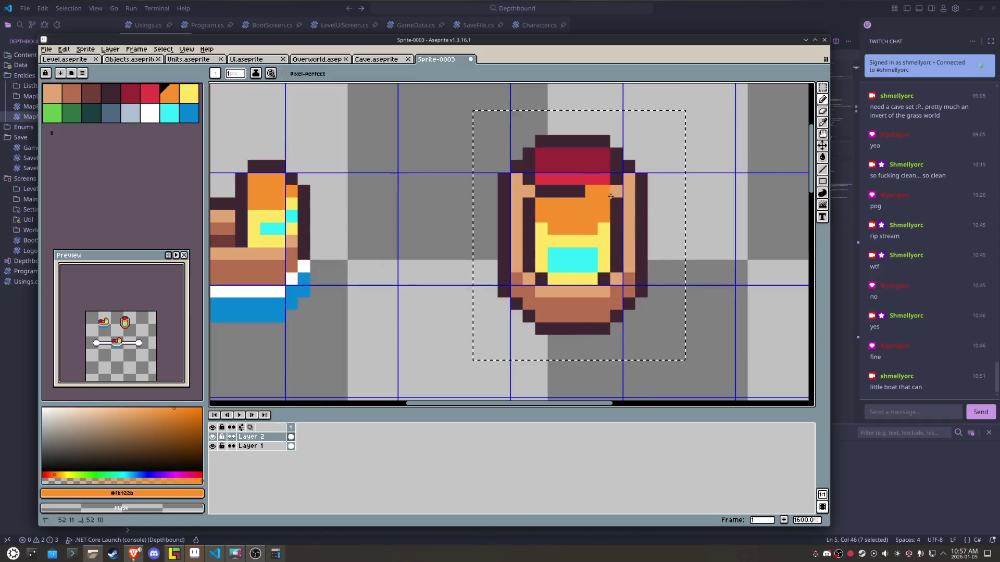
left_click(618, 203, "alt")
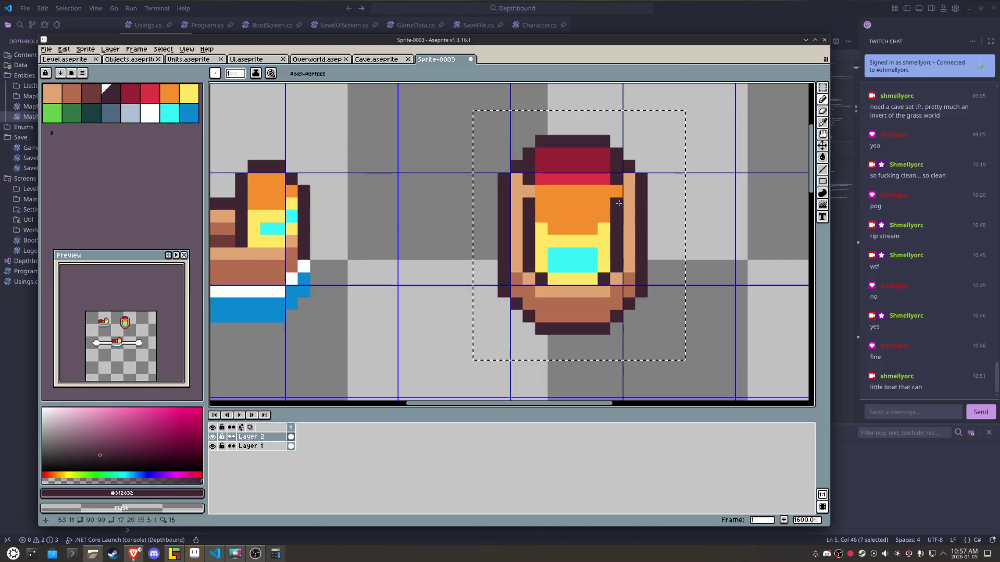
left_click(552, 193, "alt")
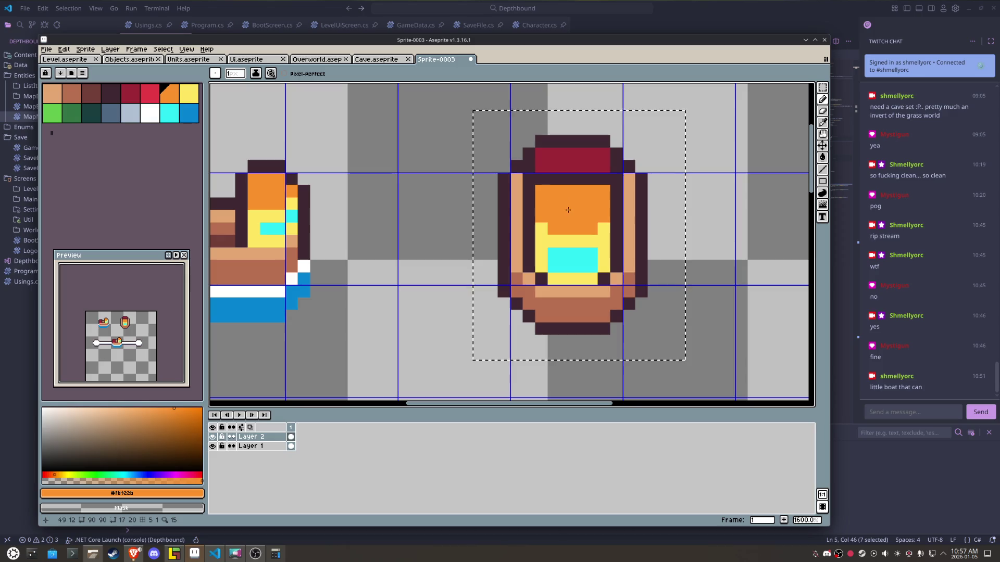
scroll(546, 193, "down", 5)
scroll(578, 216, "up", 4)
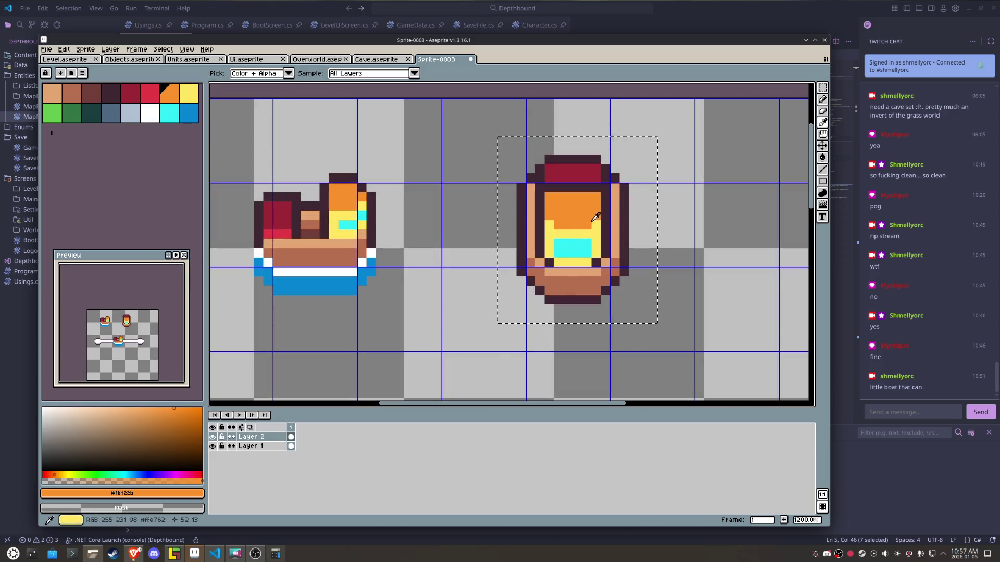
- Start the red bow stripe with a red pixel at its left end
key("b")
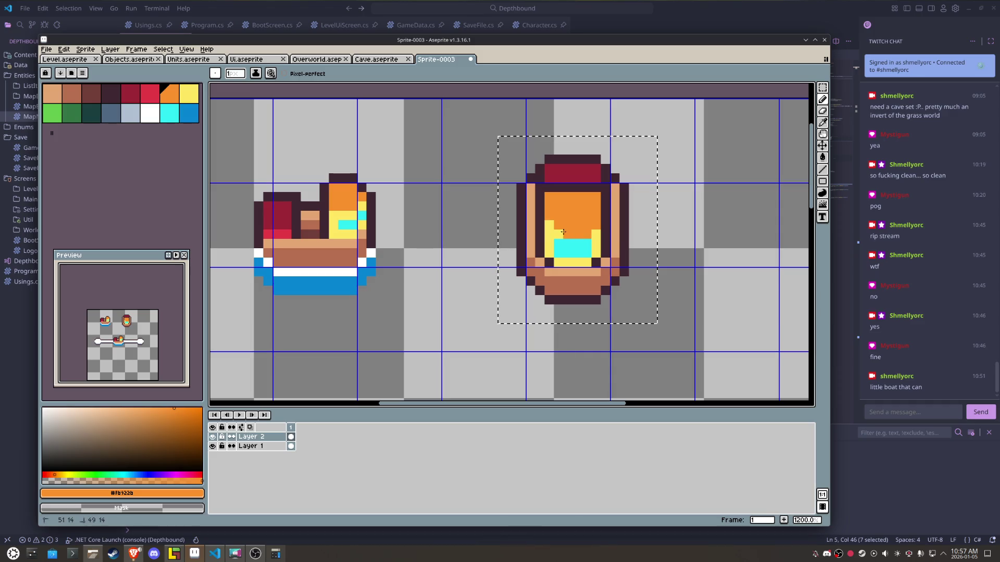
key("alt")
left_click(596, 236, "alt")
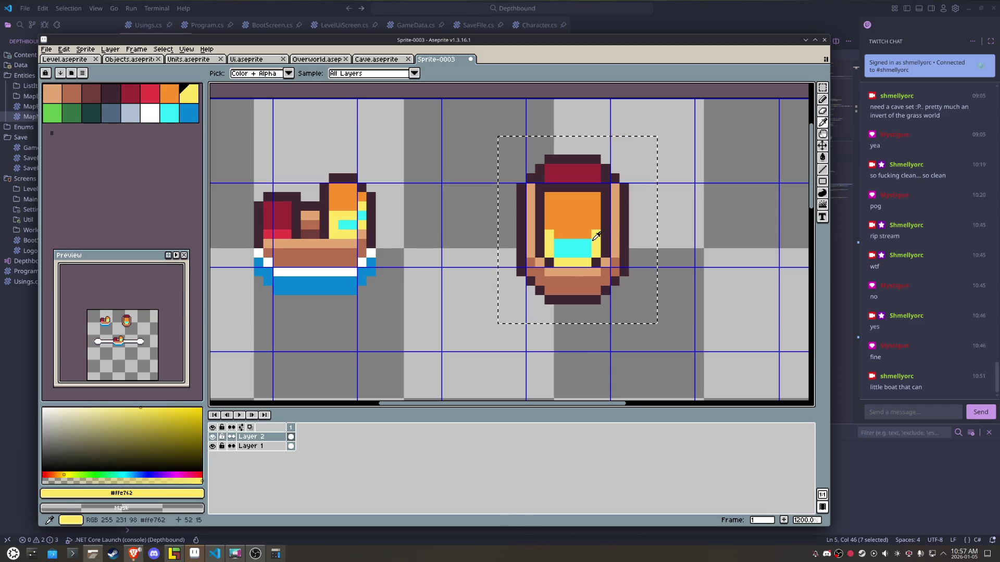
scroll(616, 240, "down", 3)
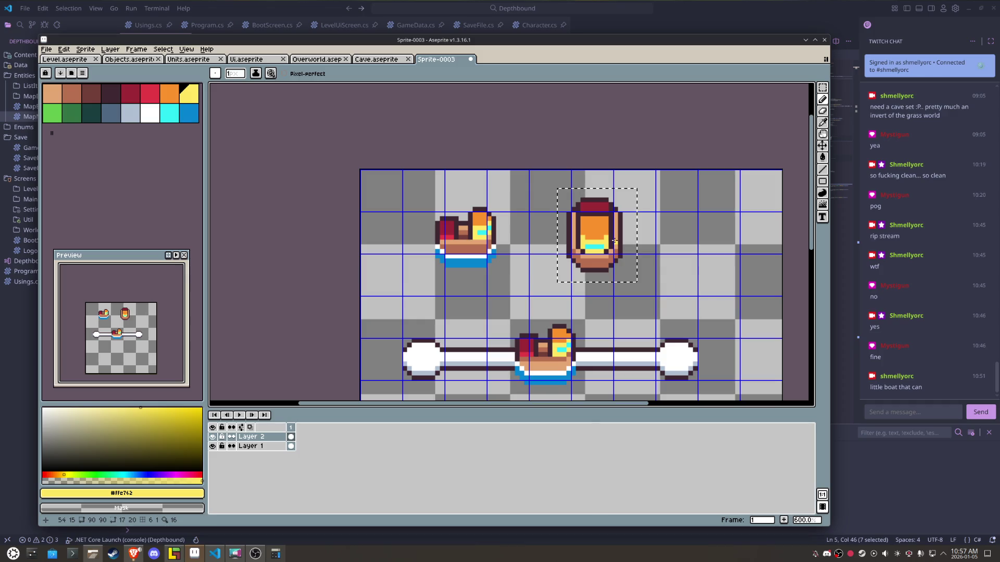
scroll(614, 241, "up", 3)
left_click(552, 203, "alt")
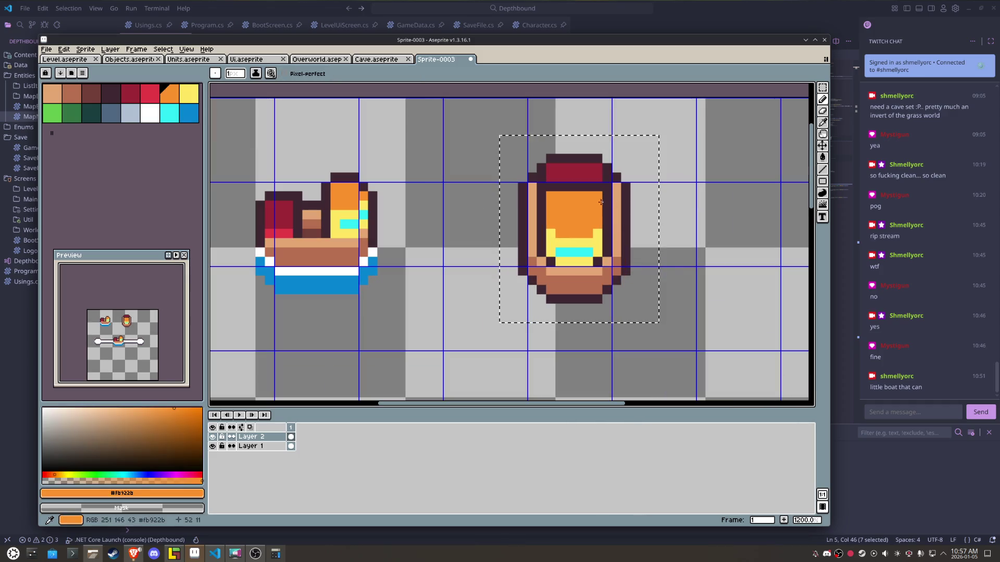
left_click(549, 197, "alt")
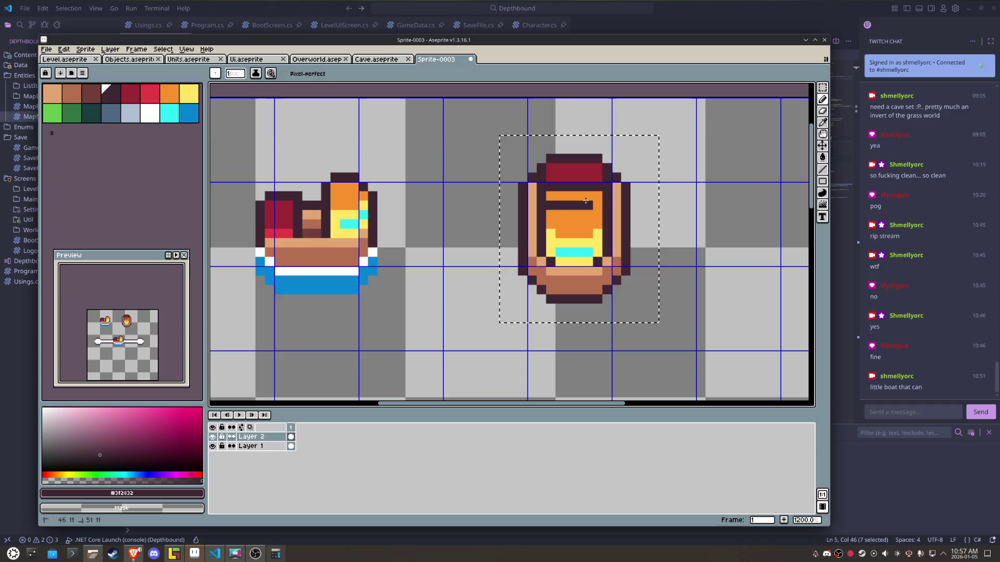
left_click(562, 187, "alt")
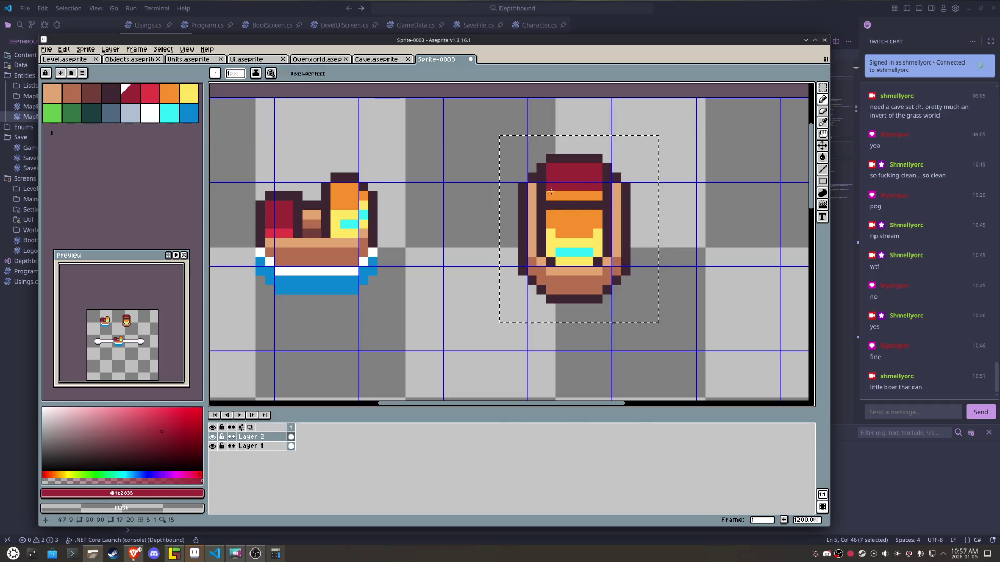
left_click(284, 232, "alt")
left_click(542, 196)
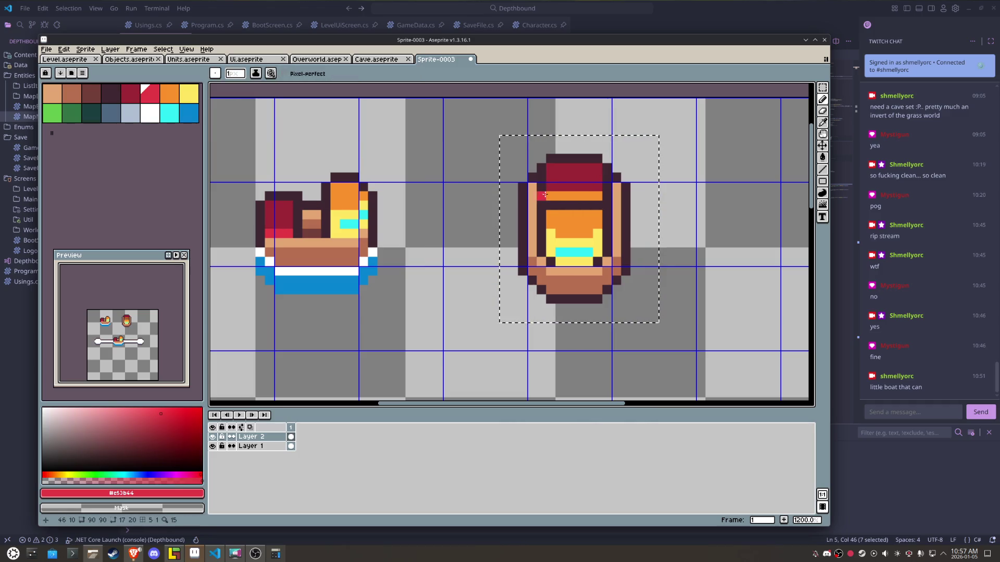
scroll(593, 197, "down", 5)
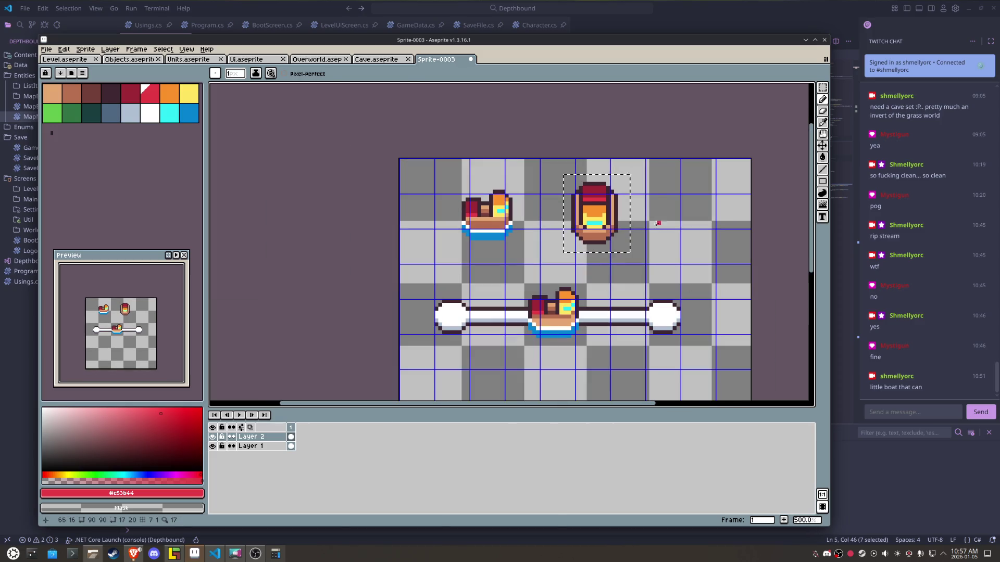
- Paint white foam along the boat's bottom edge and up both its sides
scroll(474, 227, "up", 3)
left_click(475, 227, "alt")
scroll(589, 252, "up", 2)
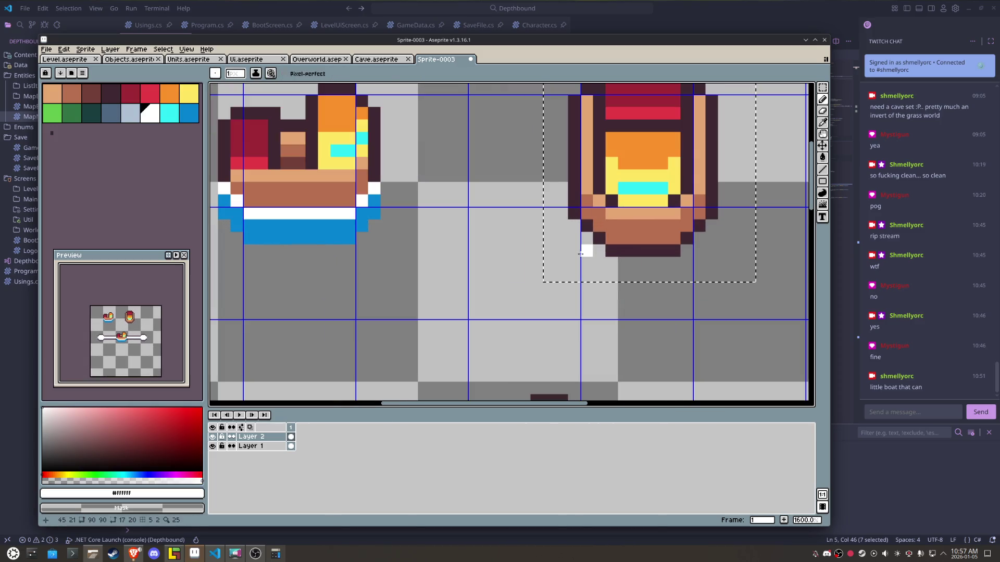
left_click_drag(612, 251, 572, 221)
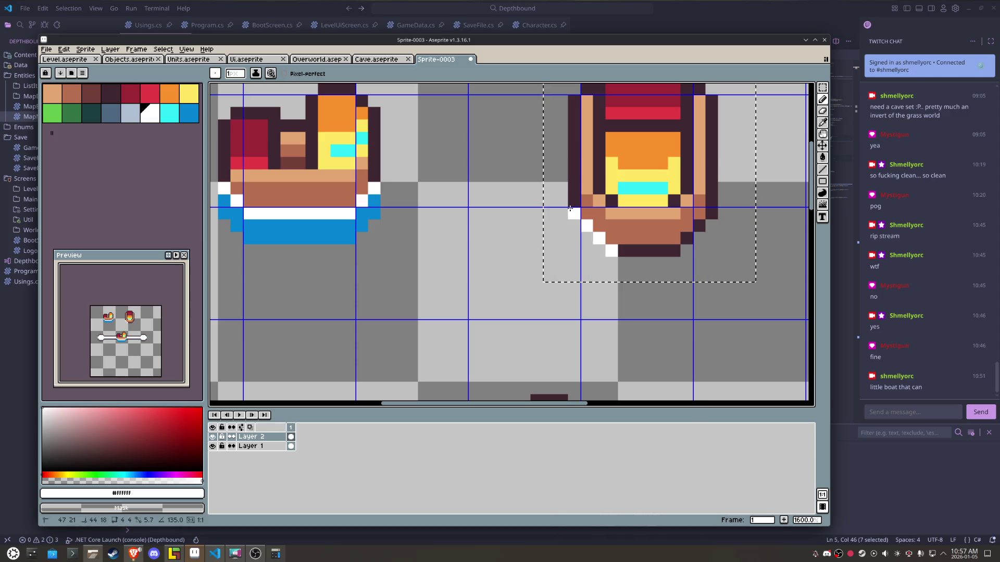
left_click(560, 198)
mouse_move(612, 251)
left_mouse_down()
mouse_move(663, 248)
mouse_move(712, 213)
left_mouse_up()
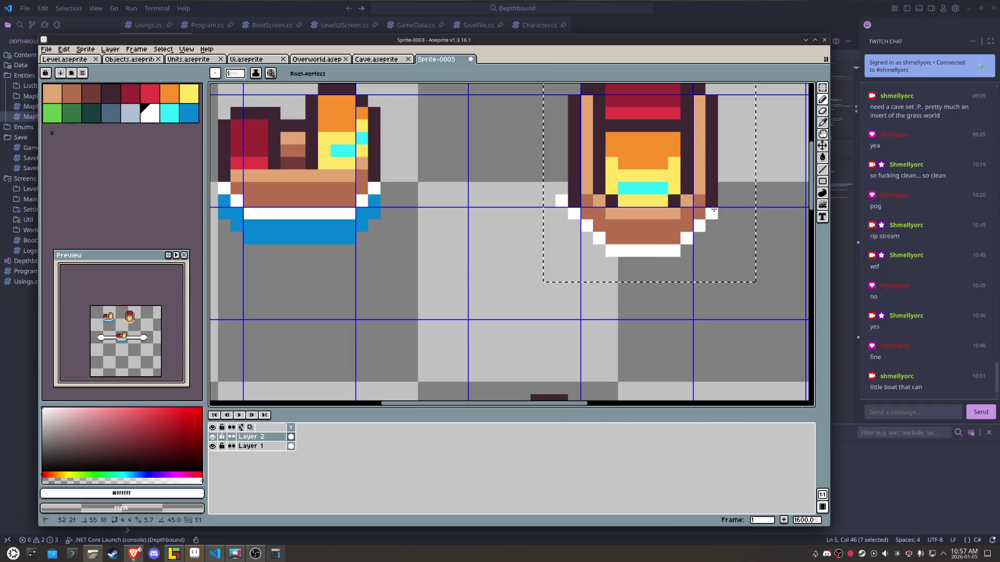
left_click(724, 121, "shift")
left_click(561, 201)
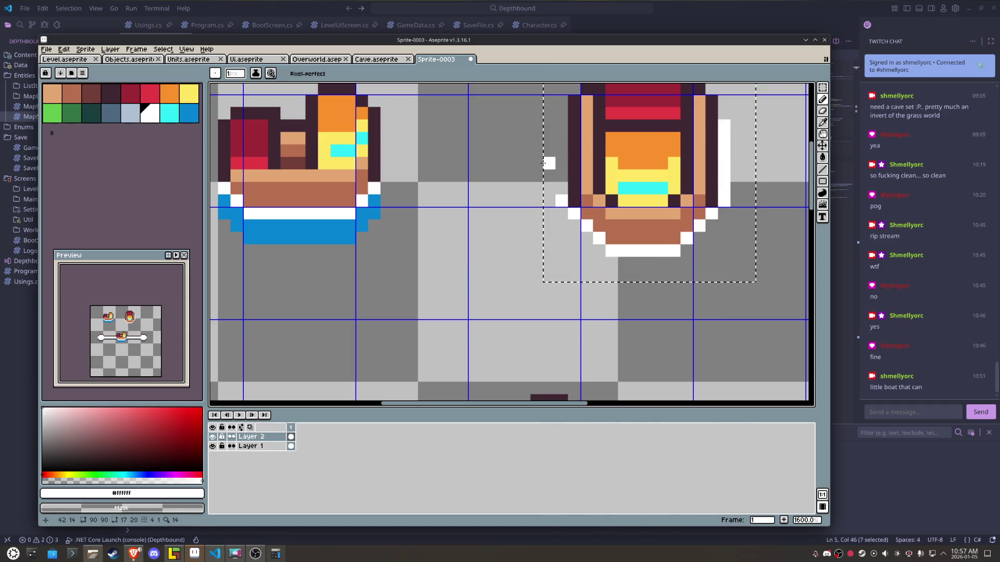
left_click(564, 156, "shift")
left_click(556, 125, "shift")
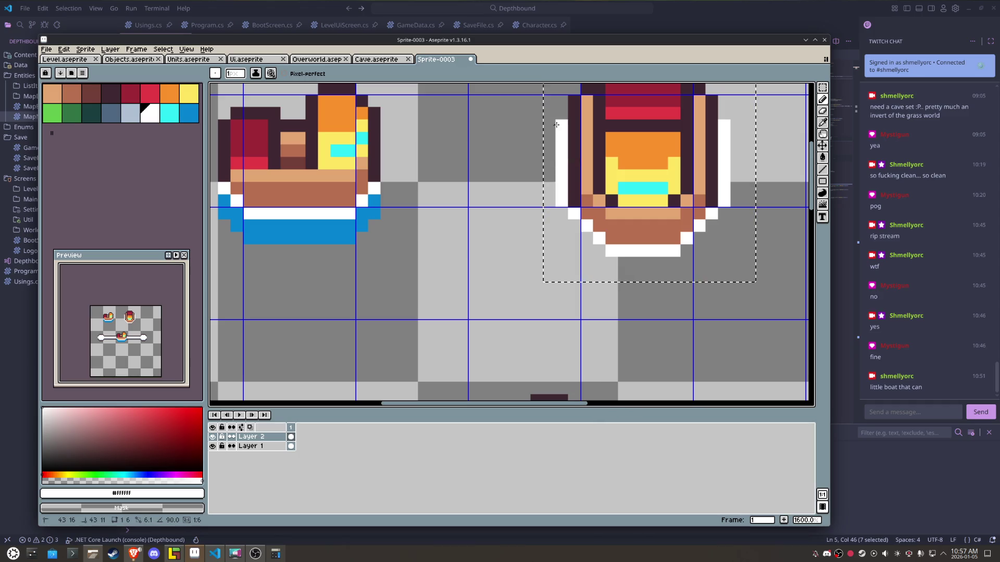
- Paint blue #0484d1 water under the bottom edge and in steps up the lower-right edge
scroll(553, 124, "down", 1)
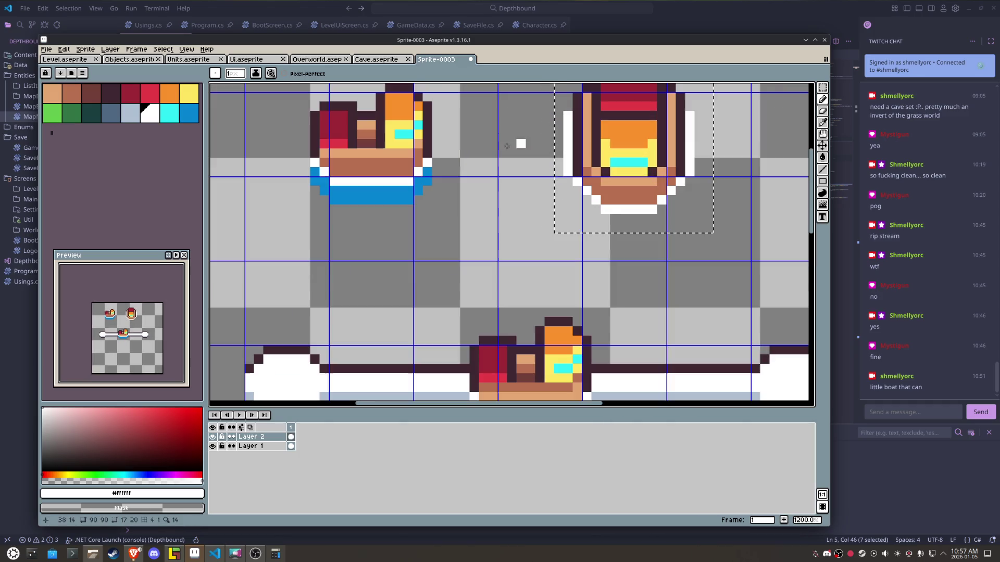
key("i")
left_click(394, 194)
key("b")
mouse_move(652, 219)
left_mouse_down()
mouse_move(604, 222)
mouse_move(577, 191)
left_mouse_up()
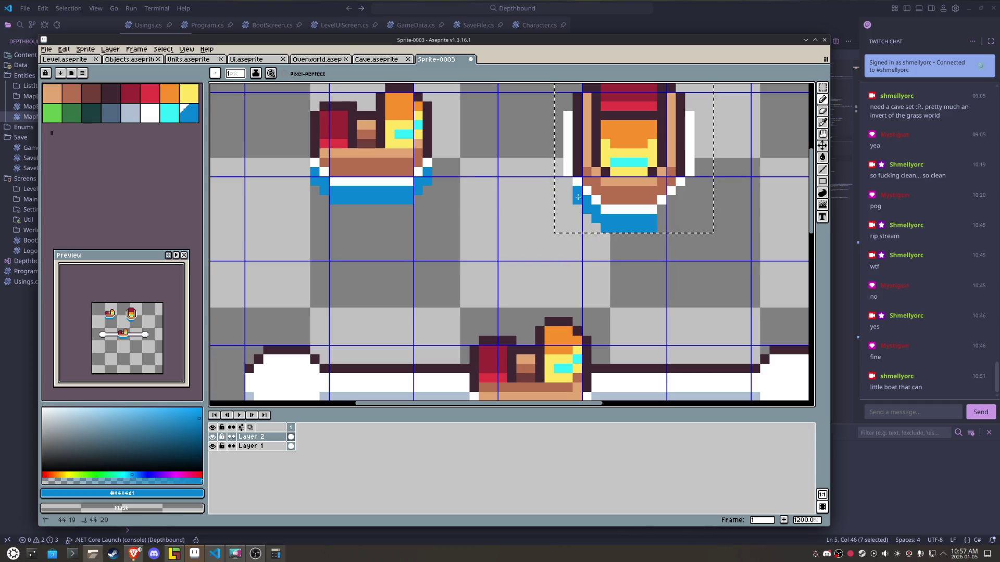
left_click_drag(663, 219, 682, 192)
scroll(682, 192, "down", 3)
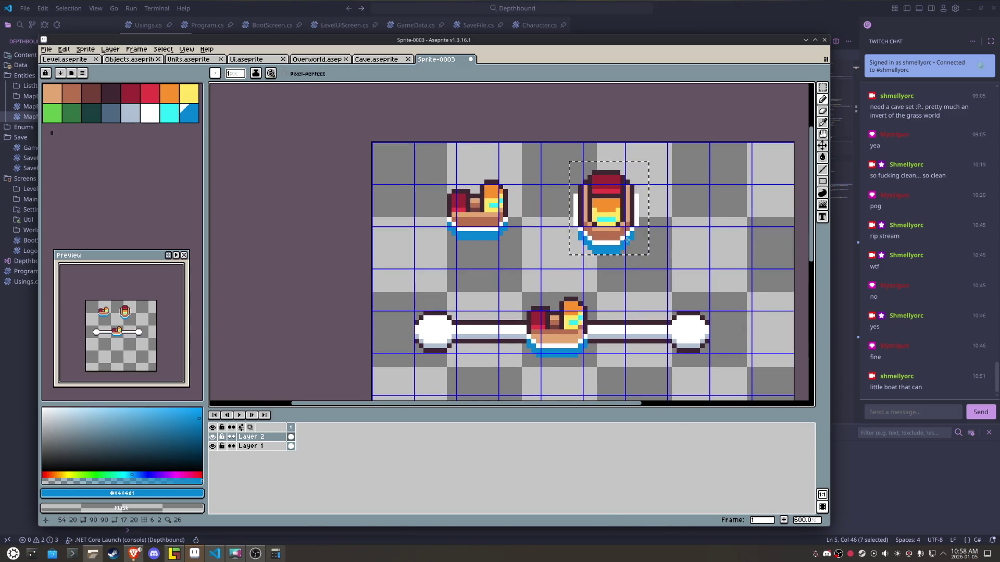
scroll(627, 240, "up", 1)
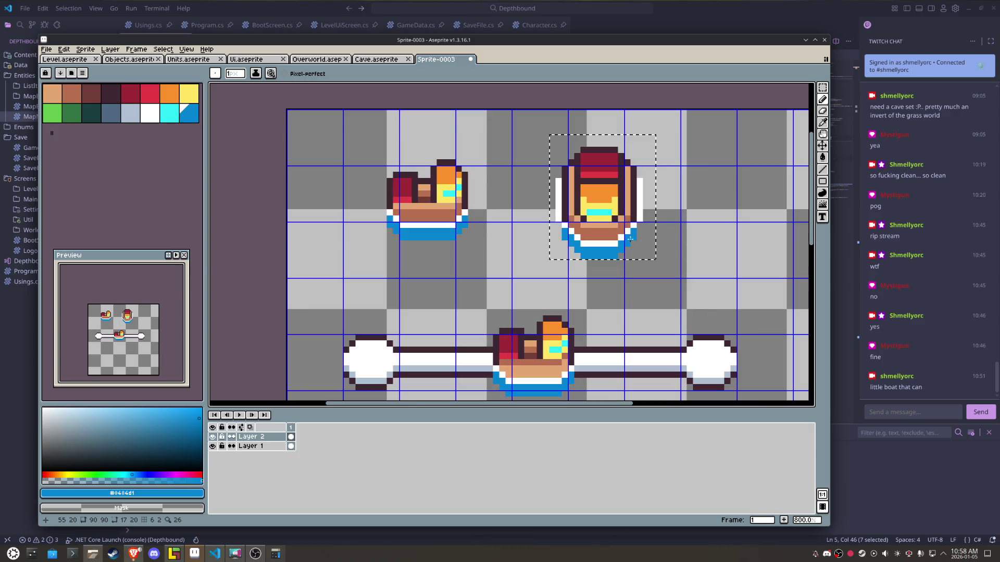
key("m")
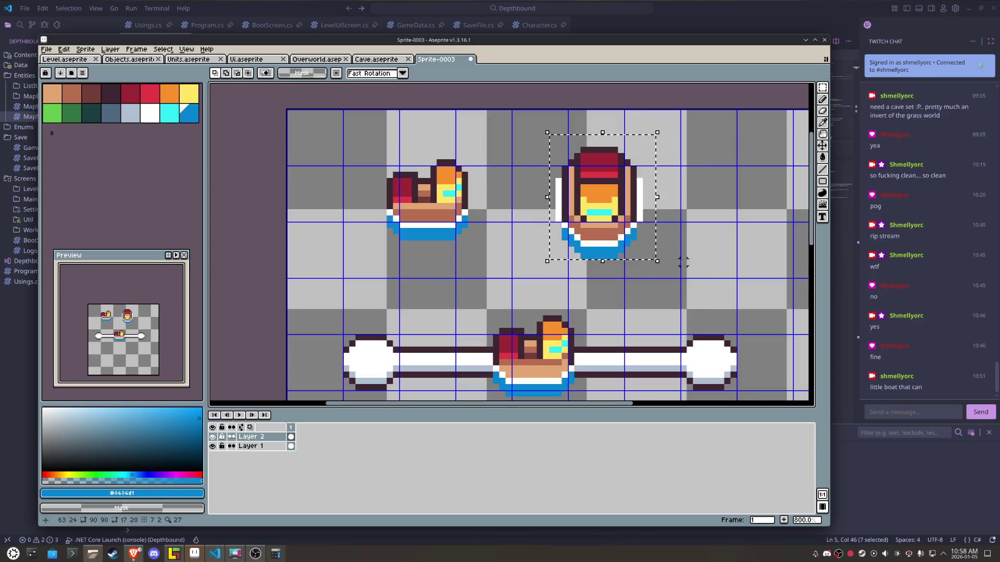
left_click_drag(673, 263, 602, 138)
left_click_drag(612, 166, 608, 168)
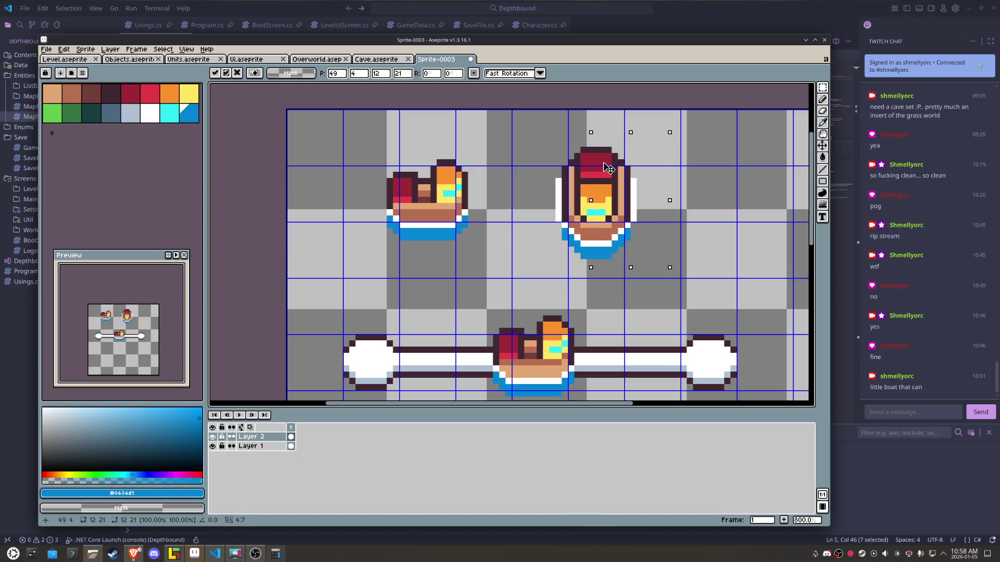
mouse_move(547, 133)
left_mouse_down()
mouse_move(568, 171)
mouse_move(682, 292)
left_mouse_up()
left_click(617, 237)
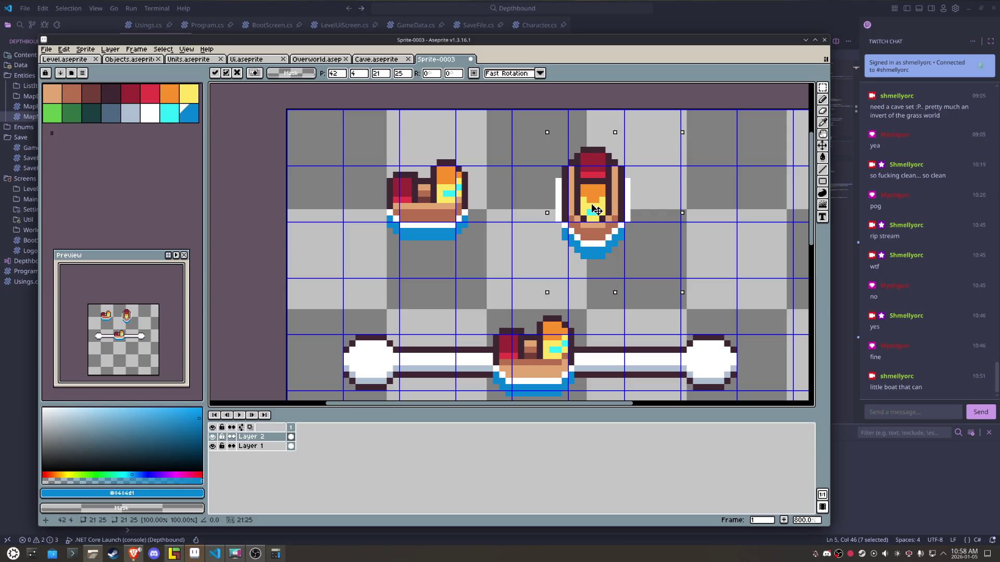
key("ctrl+d")
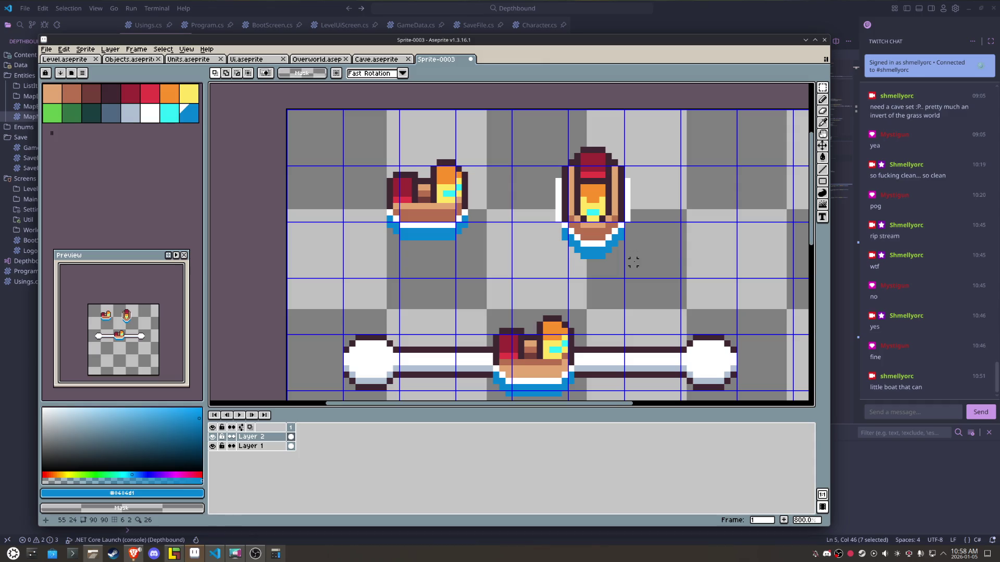
key("ctrl+z")
key("ctrl+z")
key("ctrl+z")
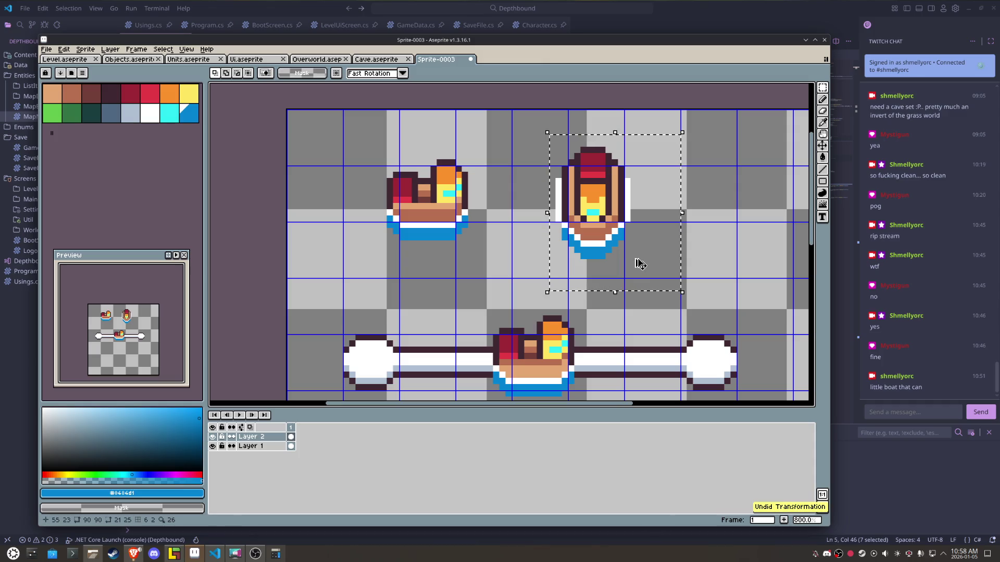
left_click_drag(627, 246, 639, 245)
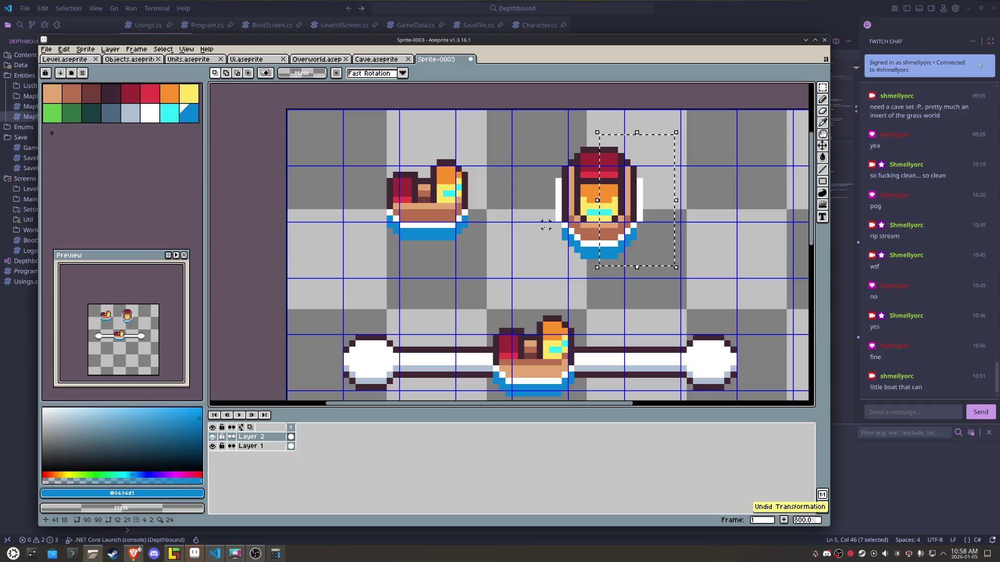
key("ctrl+z")
key("ctrl+z")
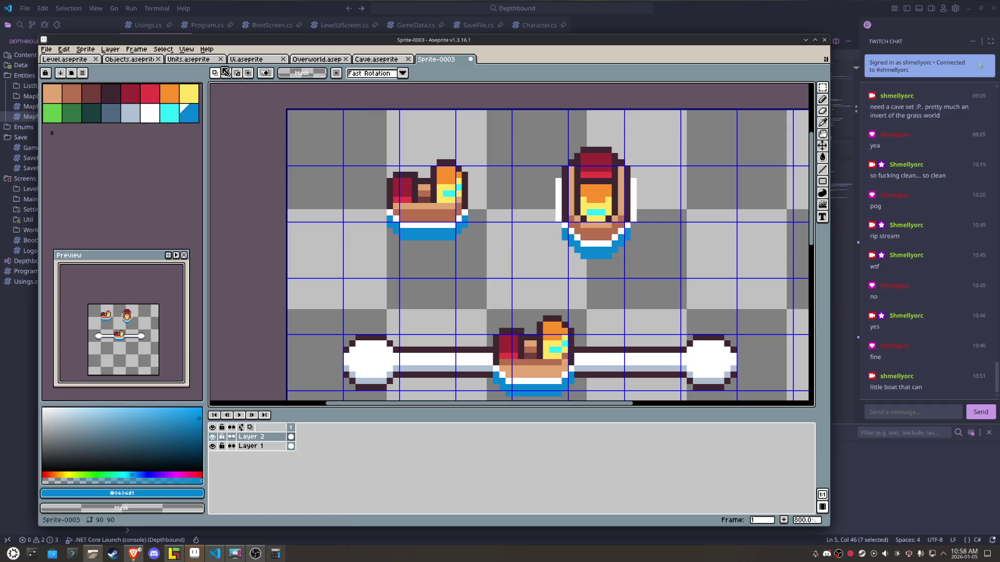
- Hide the grid lines on the canvas
left_click(187, 49)
mouse_move(211, 98)
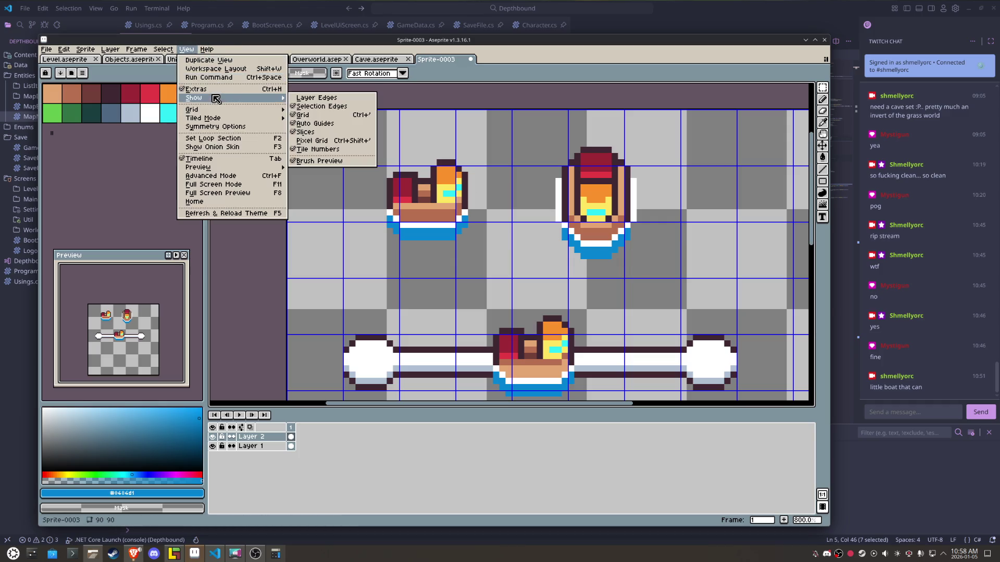
left_click(313, 116)
scroll(547, 231, "down", 3)
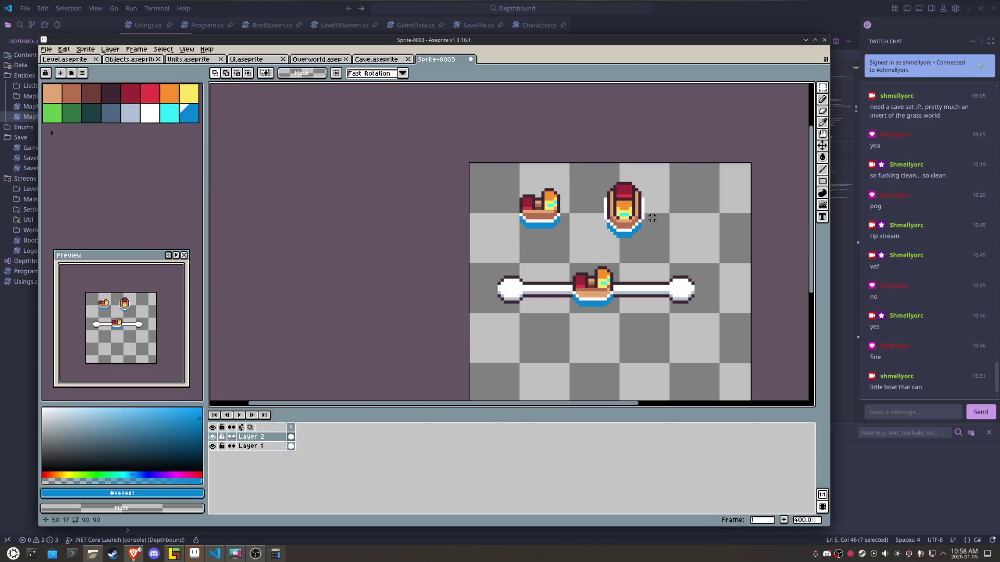
scroll(597, 246, "up", 2)
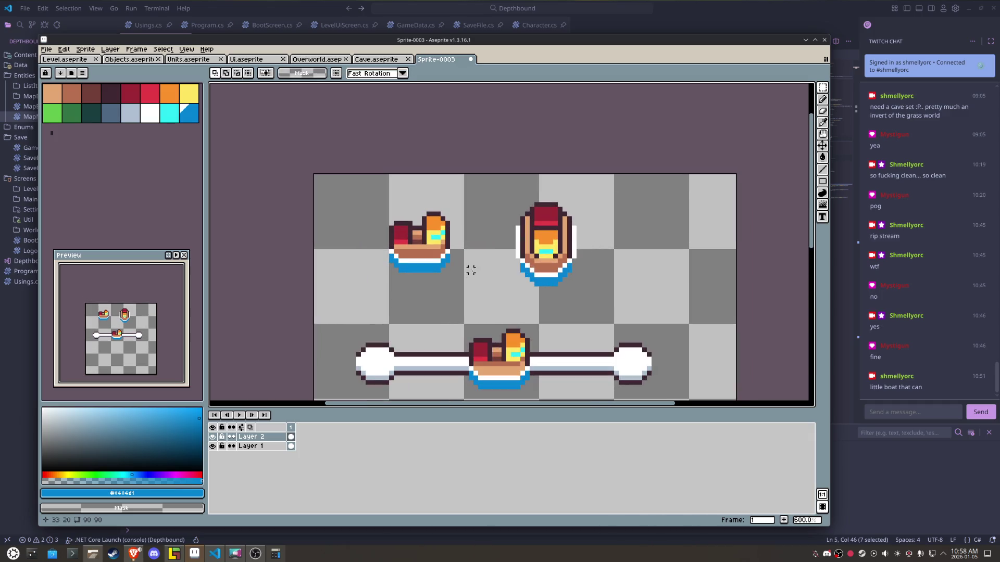
- Move the top-left boat left and slightly up, then place the top-down boat beside it
left_click_drag(474, 275, 346, 181)
left_click_drag(411, 234, 359, 230)
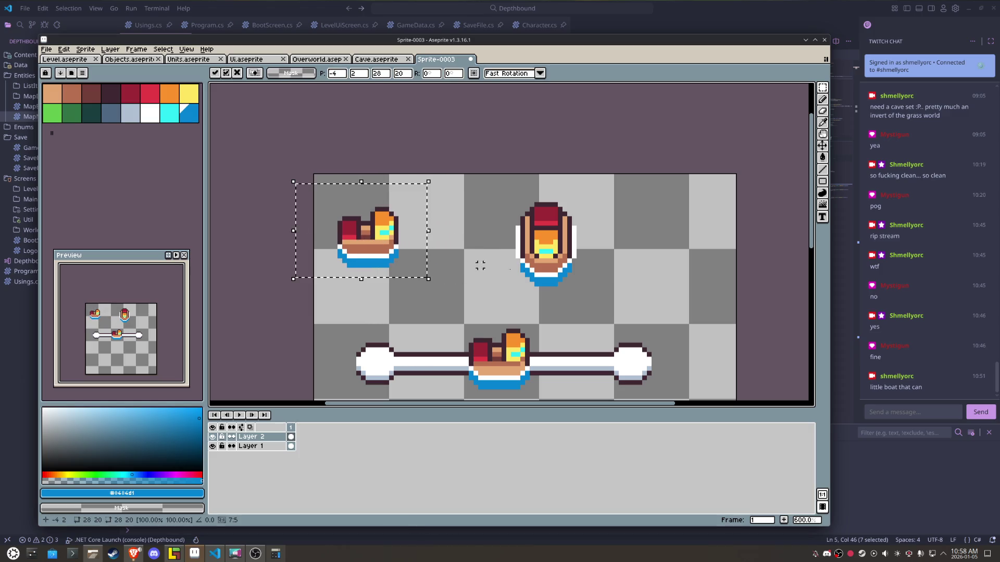
left_click_drag(597, 292, 509, 190)
mouse_move(539, 234)
left_mouse_down()
mouse_move(445, 231)
mouse_move(656, 343)
mouse_move(626, 352)
mouse_move(523, 247)
mouse_move(441, 224)
left_mouse_up()
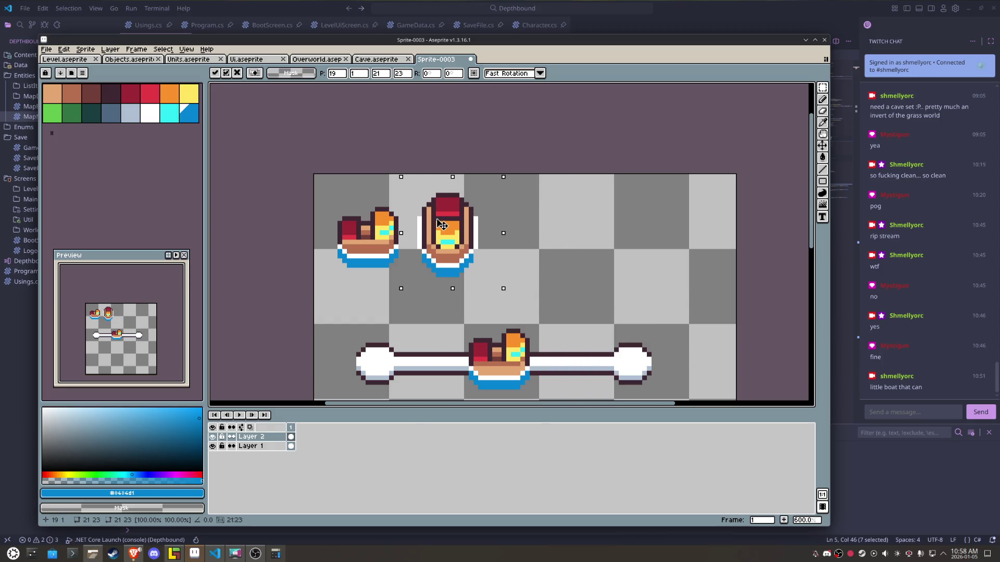
key("Return")
key("ctrl+d")
scroll(402, 251, "up", 1)
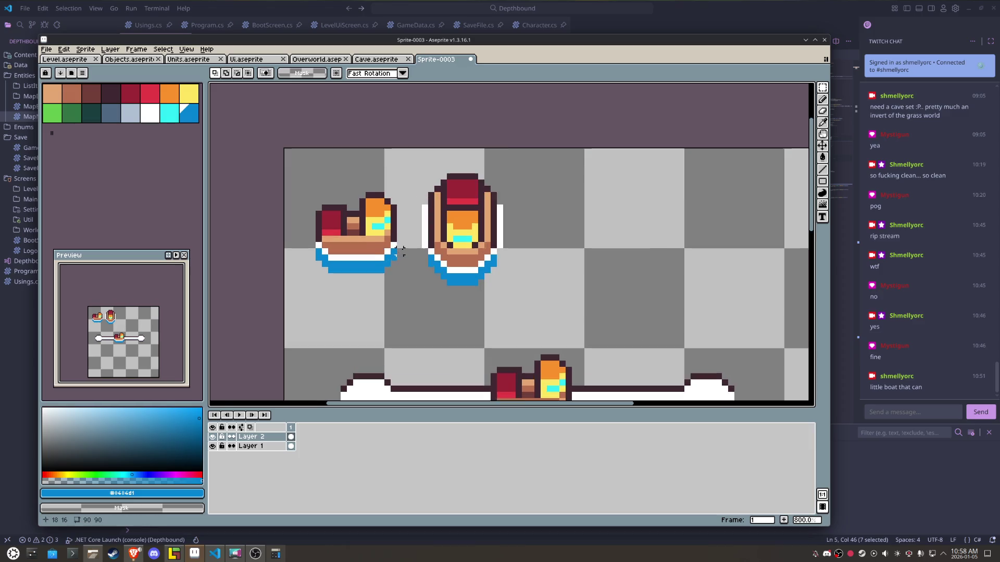
scroll(402, 251, "up", 2)
- Try a blue line left of the boat and a stroke along its right white column, undoing both
key("b")
left_click_drag(436, 243, 435, 179)
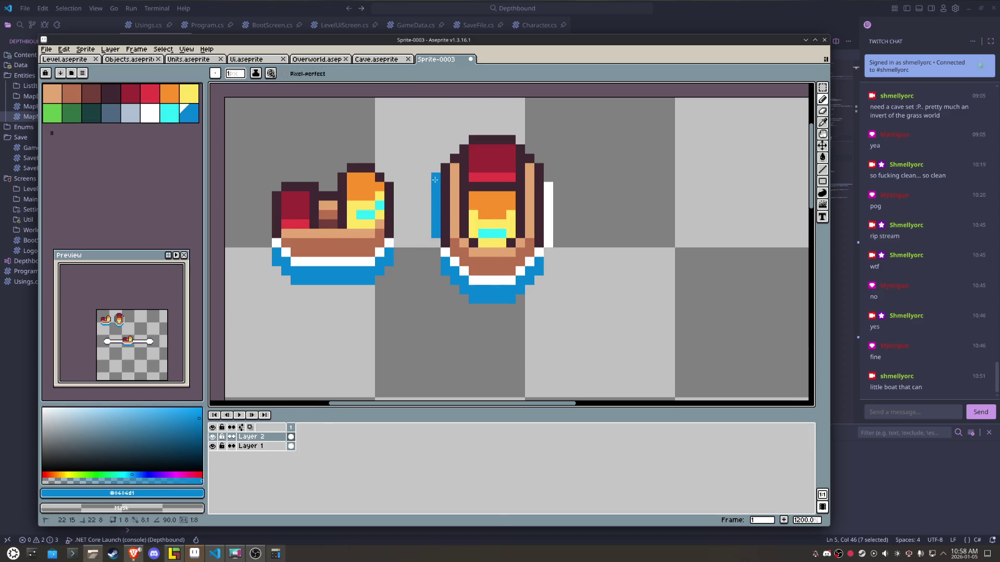
key("ctrl+z")
left_click_drag(549, 246, 548, 177)
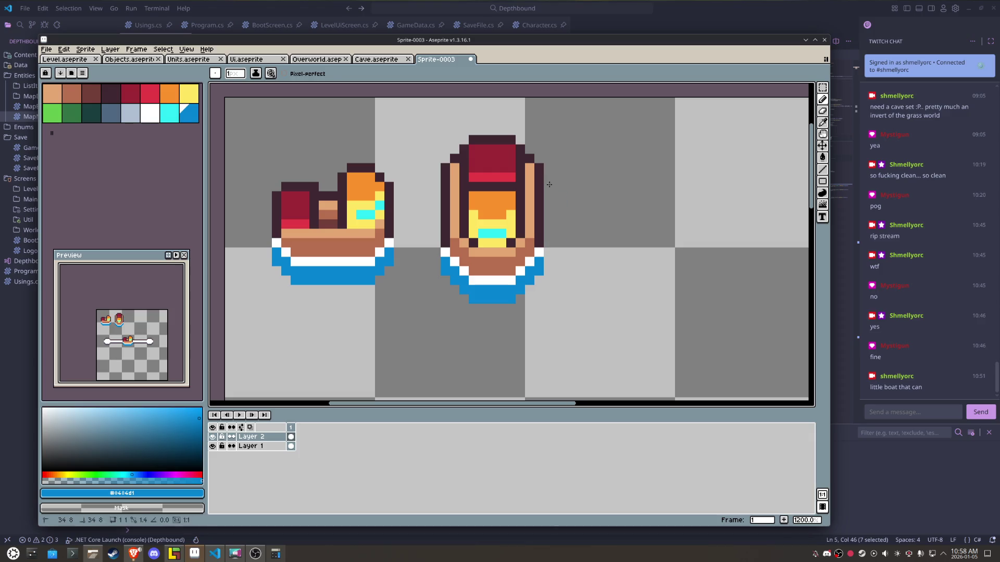
key("ctrl+z")
scroll(558, 220, "down", 4)
key("b")
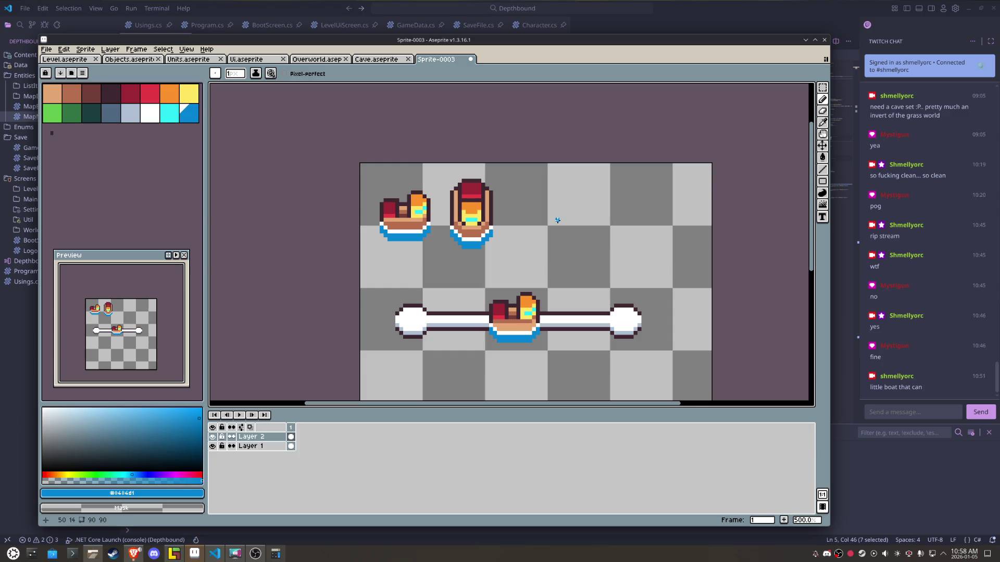
scroll(522, 221, "up", 1)
- Marquee-select the upright boat and drag a copy to its right
key("m")
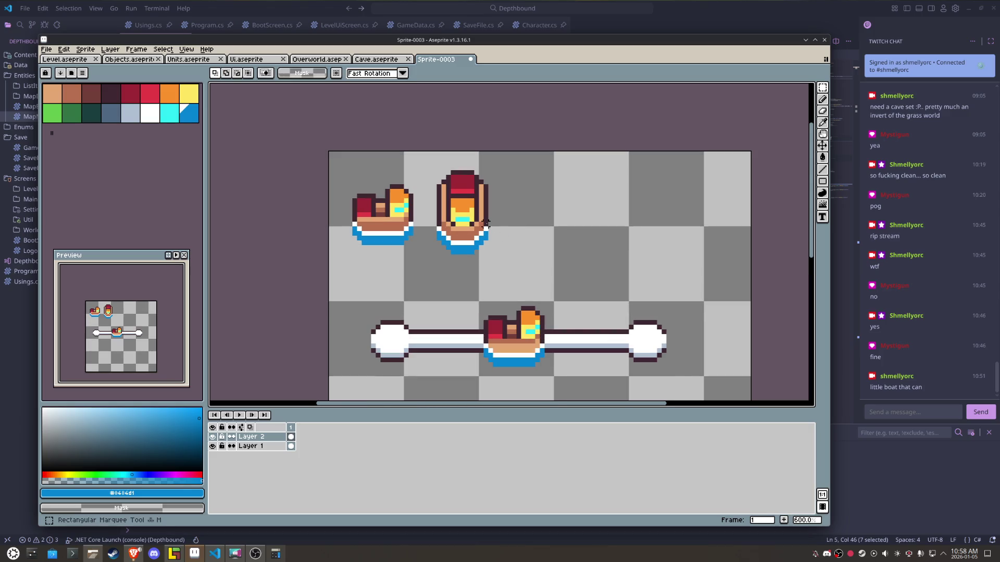
scroll(503, 237, "up", 1)
left_click_drag(503, 266, 412, 144)
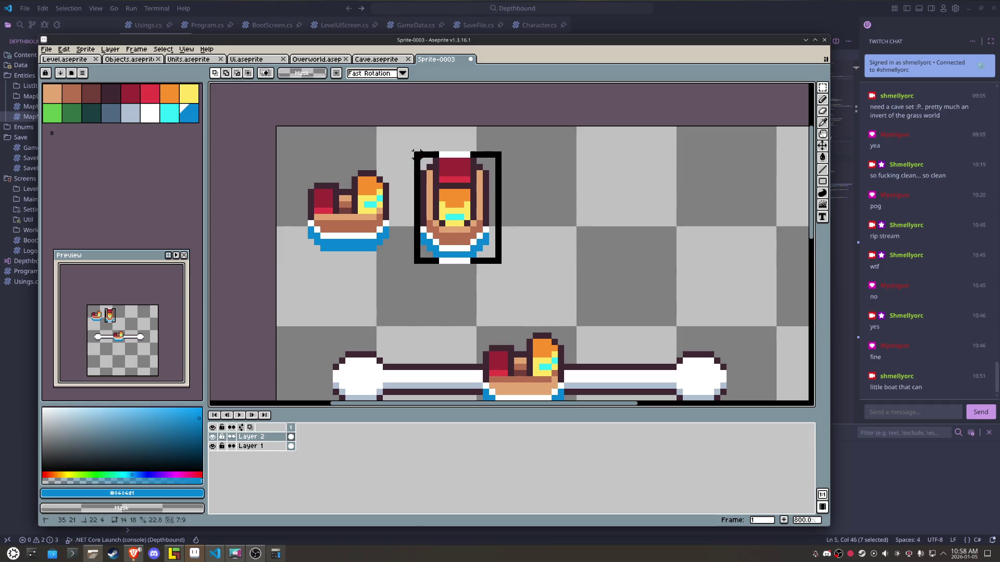
mouse_move(458, 213)
left_mouse_down()
mouse_move(566, 213)
mouse_move(549, 213)
left_mouse_up()
- Paint the copy's bow orange and extend the dark outline above it
scroll(557, 208, "up", 3)
key("i")
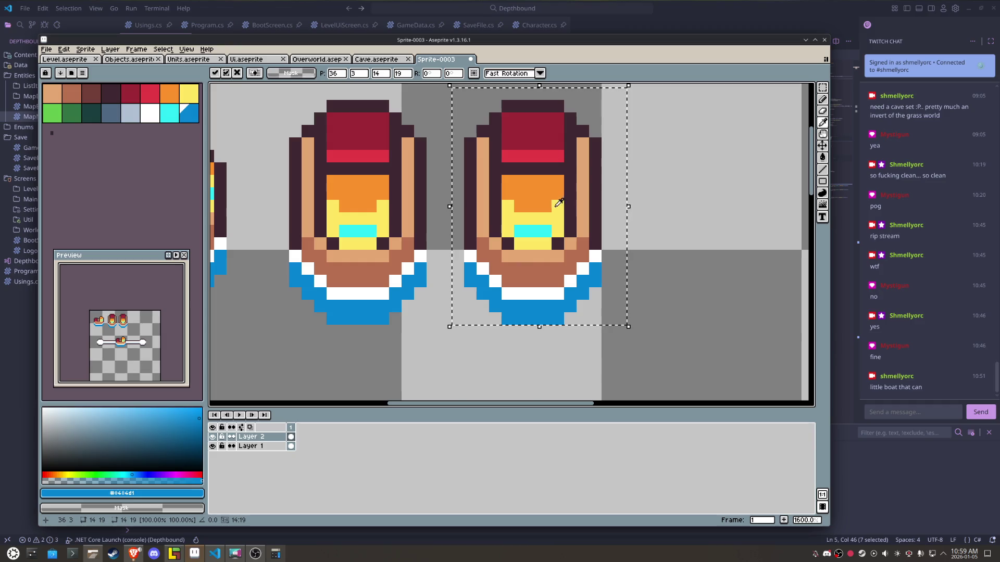
left_click(547, 147)
left_click(544, 119)
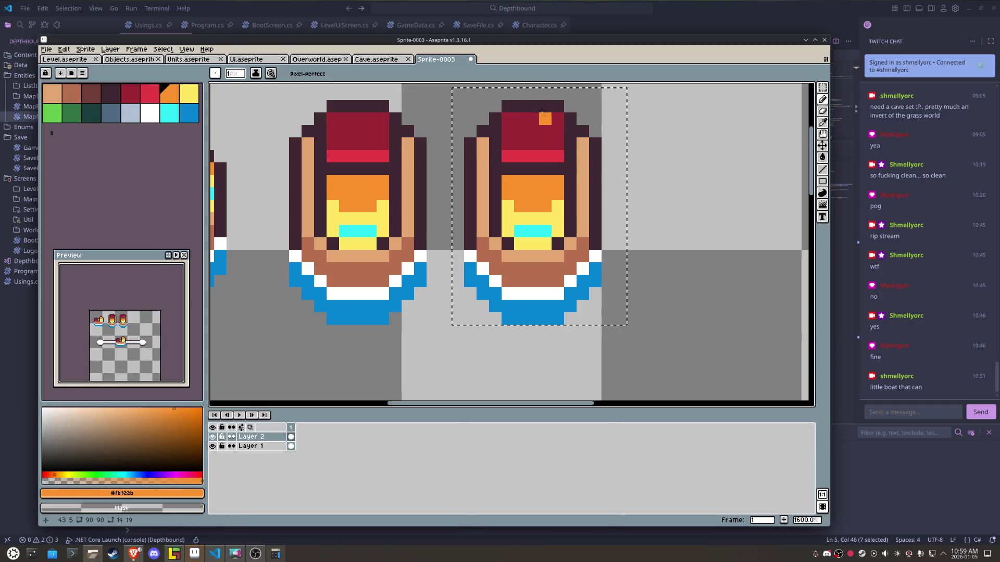
key("ctrl+z")
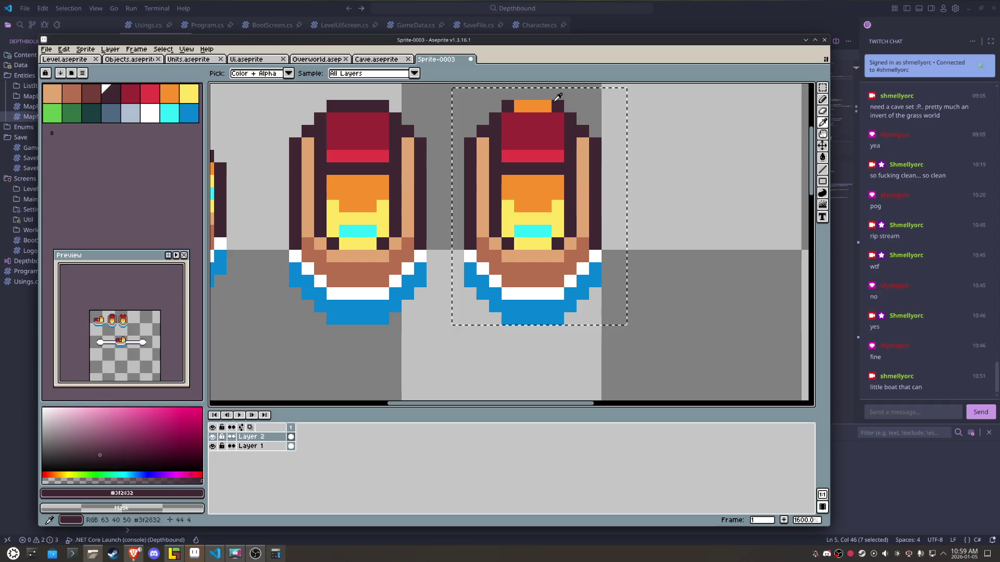
left_click_drag(542, 95, 536, 97)
left_click(539, 106, "alt")
left_click(520, 106)
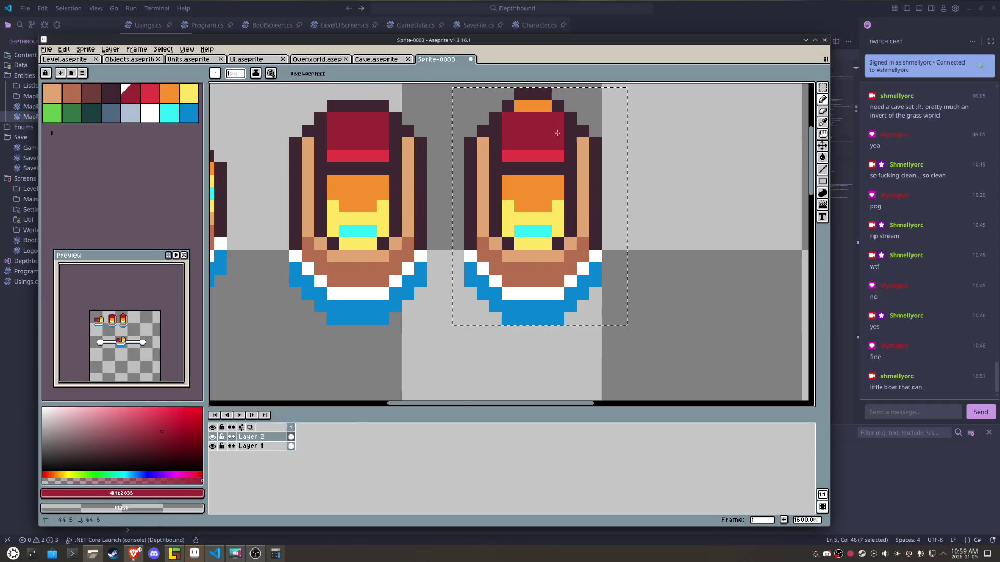
left_click(558, 119)
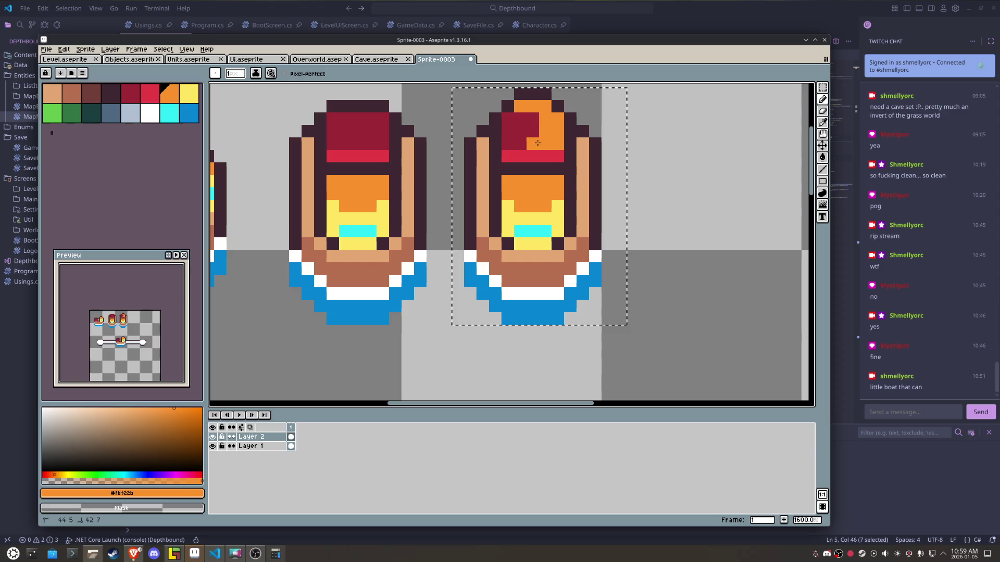
- Paint a yellow band across the copy with a dark slot in it
left_click(553, 208, "alt")
left_click(556, 160)
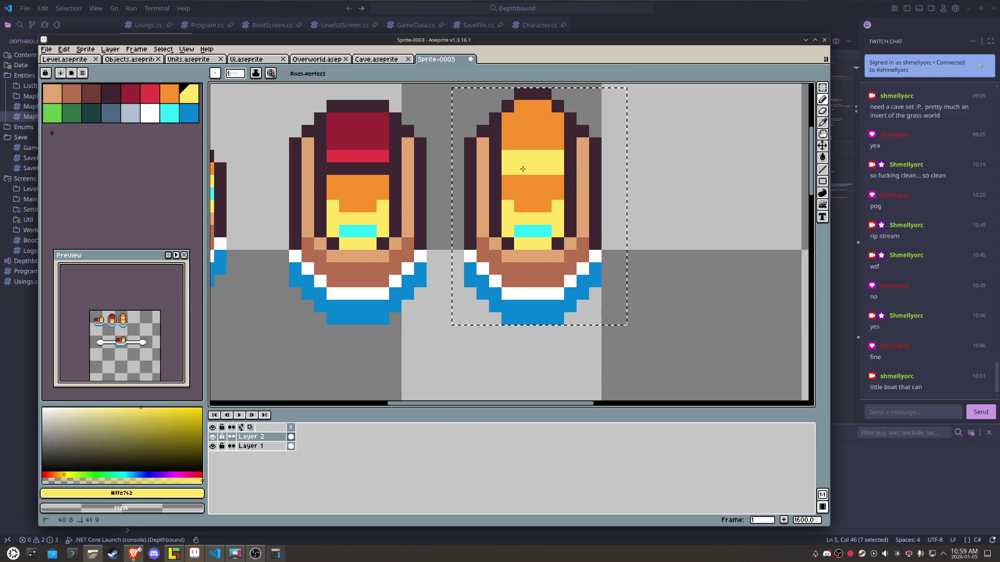
key("alt")
left_click(569, 152, "alt")
left_click_drag(545, 168, 532, 172)
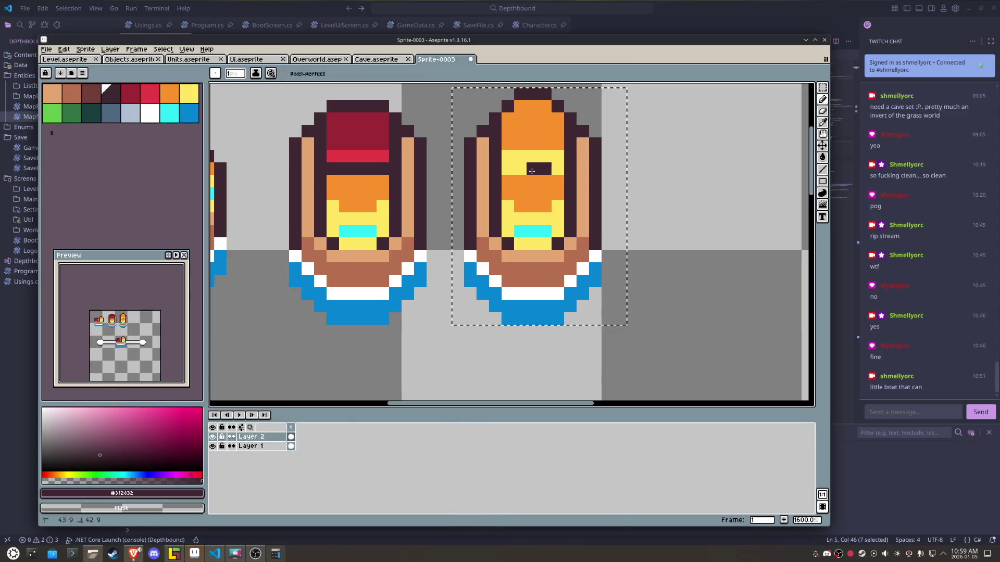
- Paint the copy's deck dark red, using the left boat's reds
left_click(384, 134, "alt")
left_click(515, 215)
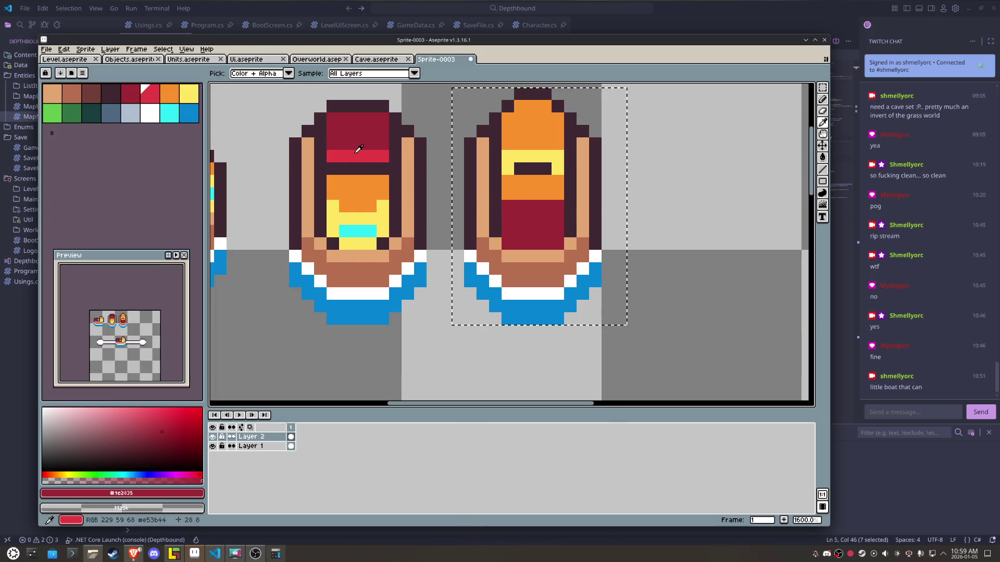
left_click(364, 156, "alt")
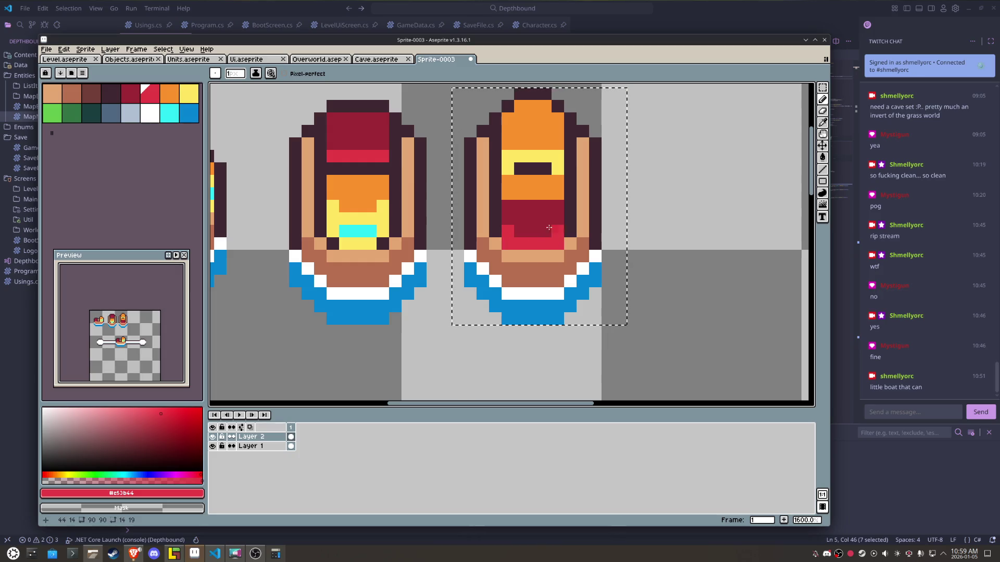
left_click(518, 216, "alt")
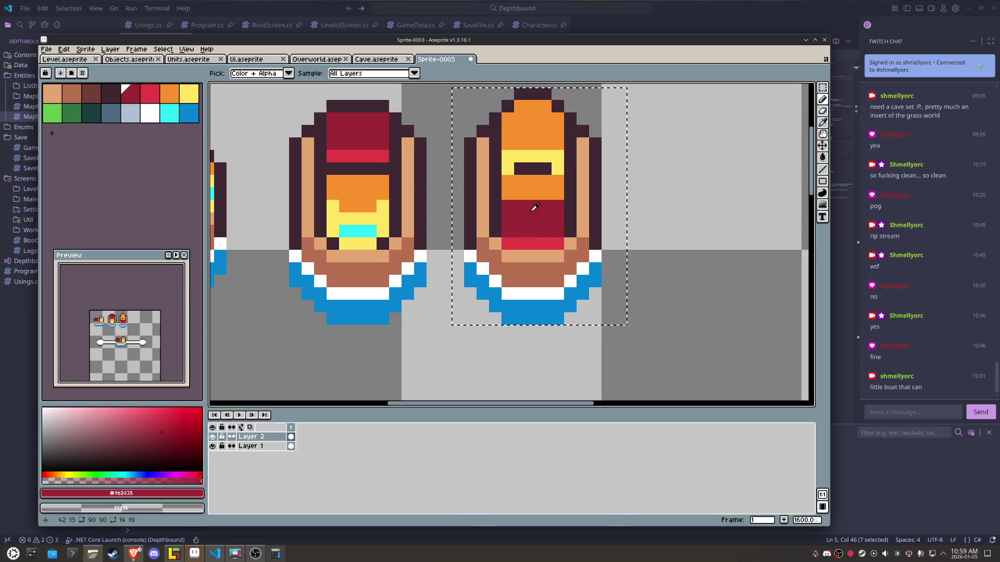
- Widen the dark slot by one pixel and surround it with yellow
left_click(542, 157, "alt")
left_click(552, 183)
left_click(543, 171, "alt")
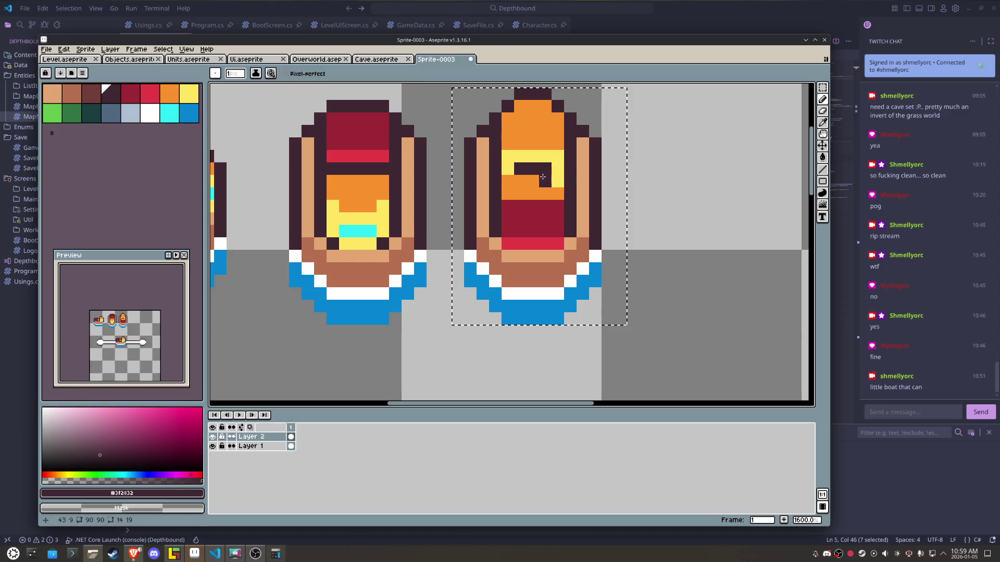
left_click(520, 181)
left_click(542, 156, "alt")
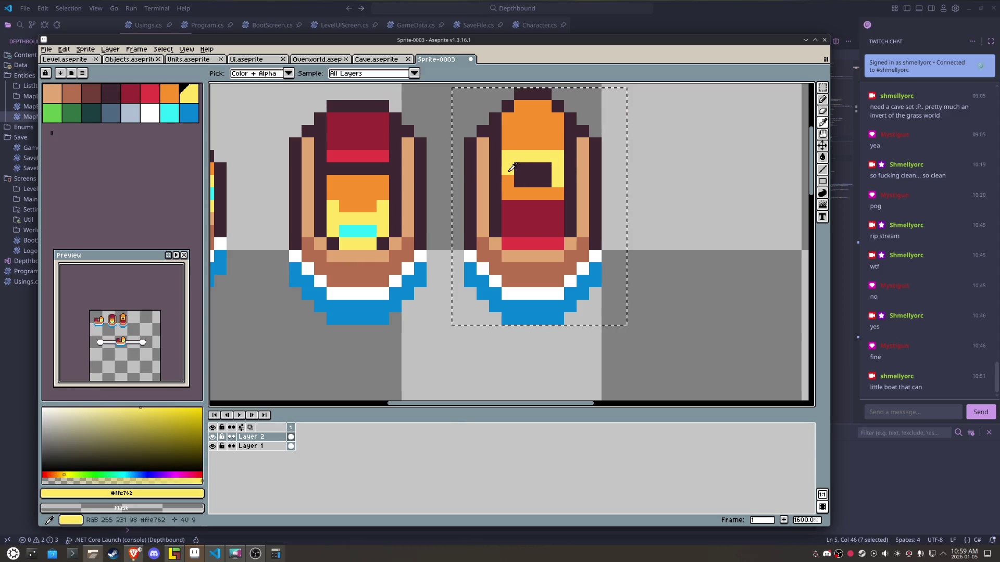
left_click(507, 181)
left_click(536, 266, "alt")
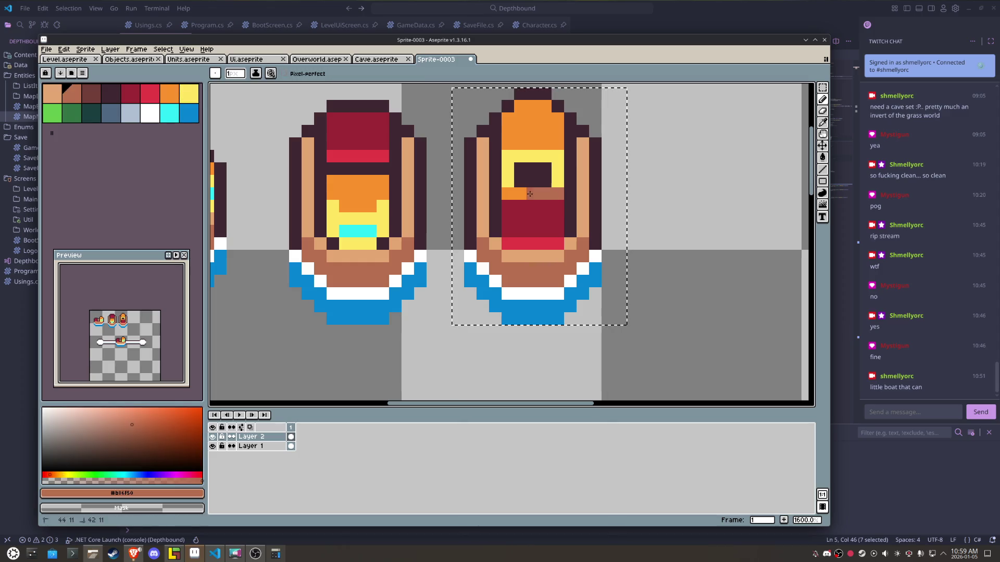
- Repaint a dark red row of the copy's deck bright red
scroll(509, 193, "down", 4)
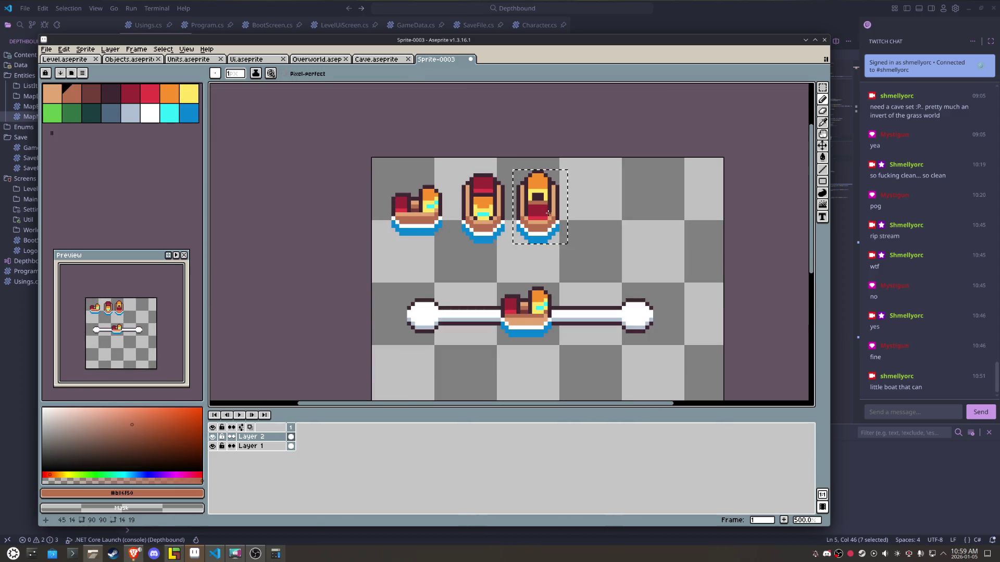
scroll(554, 203, "up", 4)
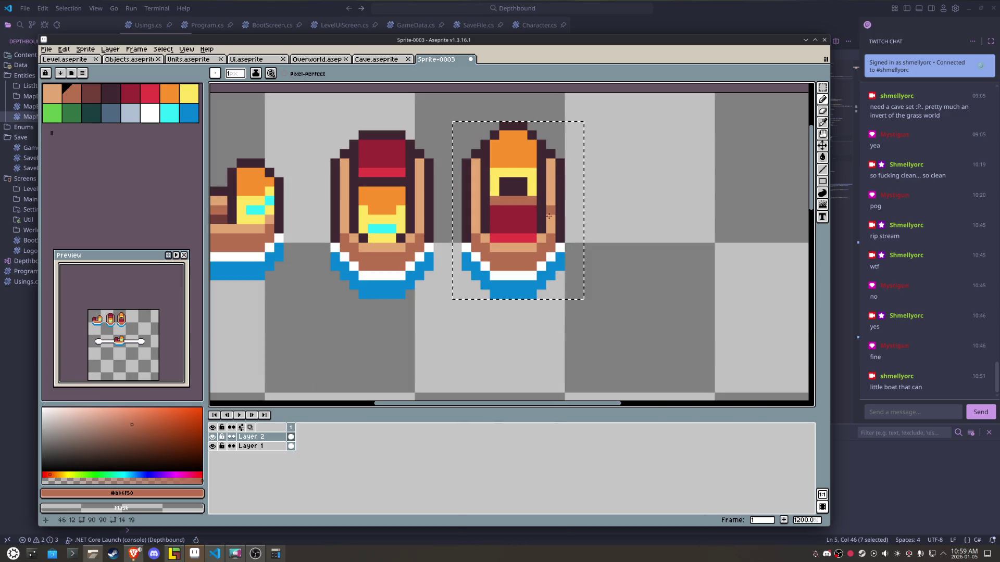
key("alt")
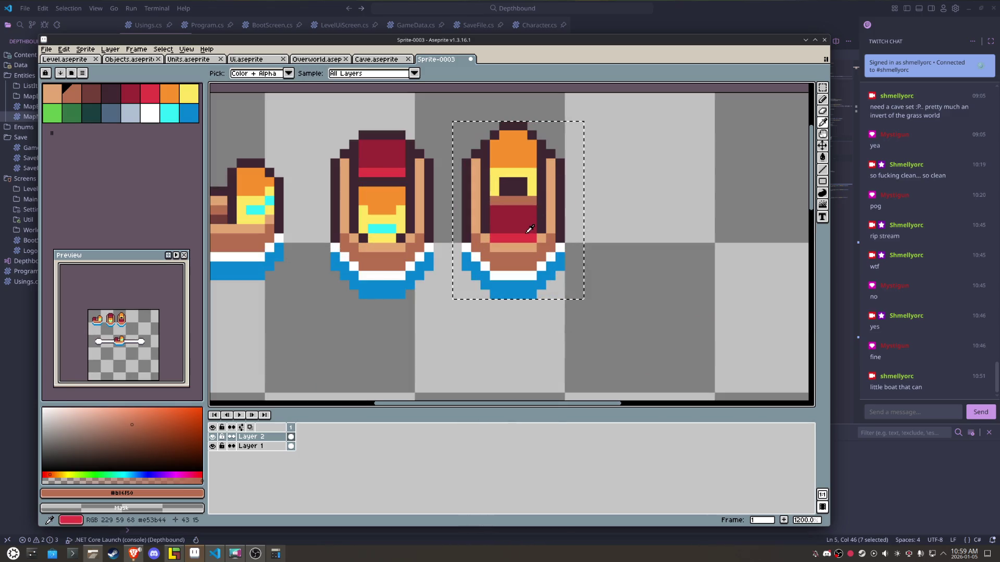
left_click(521, 238, "alt")
left_click_drag(531, 229, 484, 234)
left_click(531, 234, "alt")
- Darken one bright red pixel on the copy with the outline colour
scroll(600, 239, "down", 4)
scroll(600, 238, "up", 1)
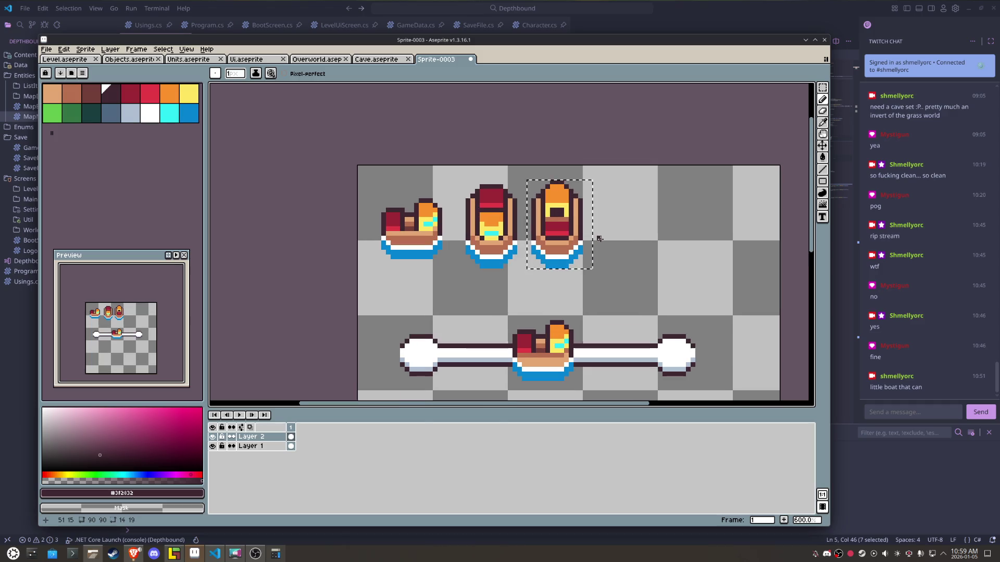
scroll(585, 225, "up", 1)
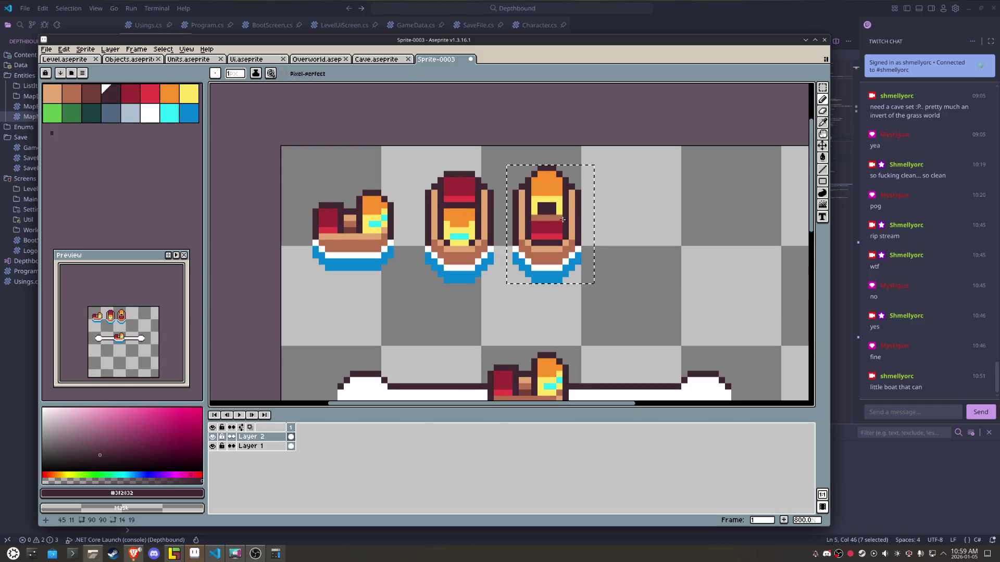
left_click(546, 242, "alt")
scroll(547, 242, "up", 2)
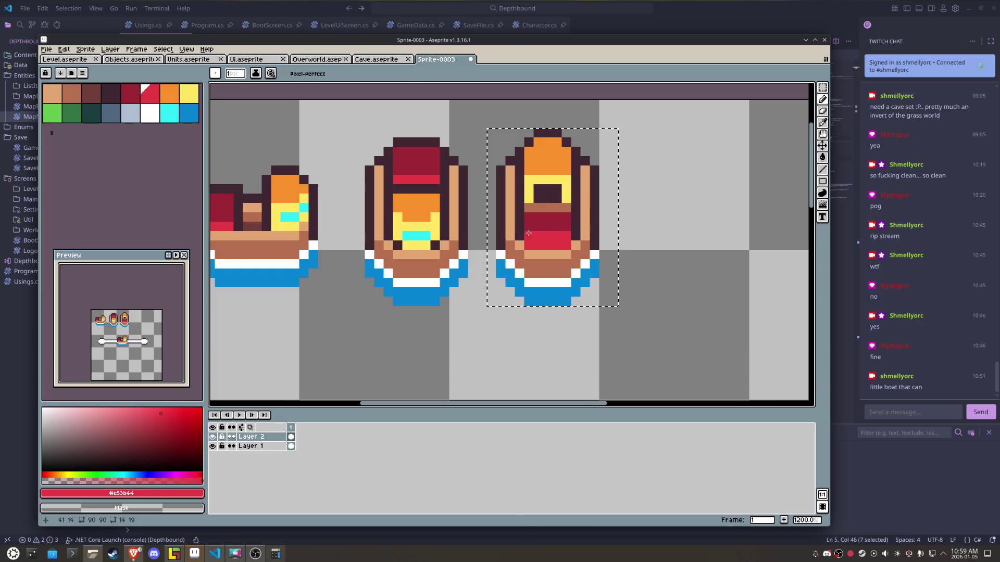
left_click(528, 244, "alt")
left_click(558, 243)
- Draw a dark outline line across the copy's dark red deck
left_click(527, 235, "alt")
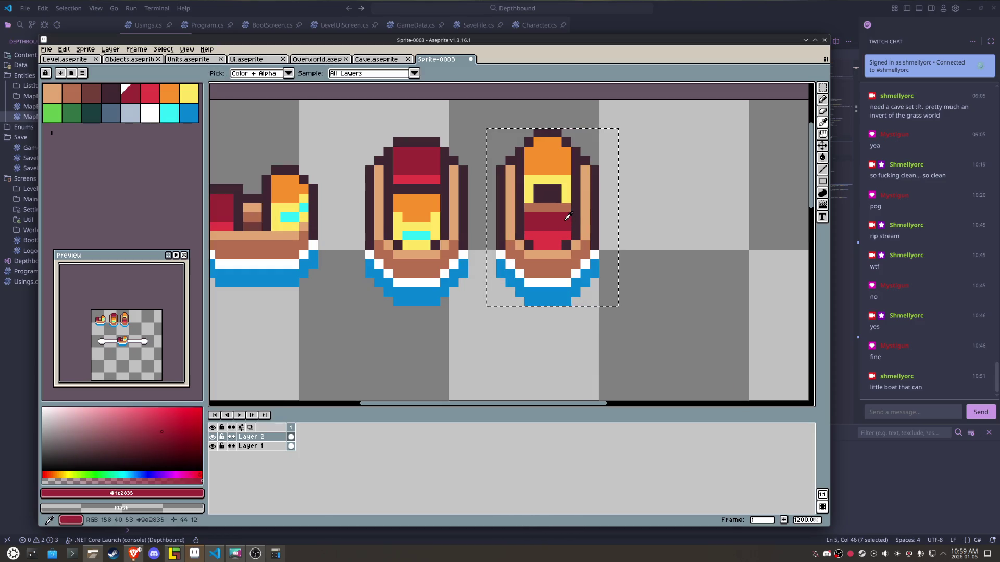
left_click(591, 215)
key("ctrl+z")
left_click(577, 217, "alt")
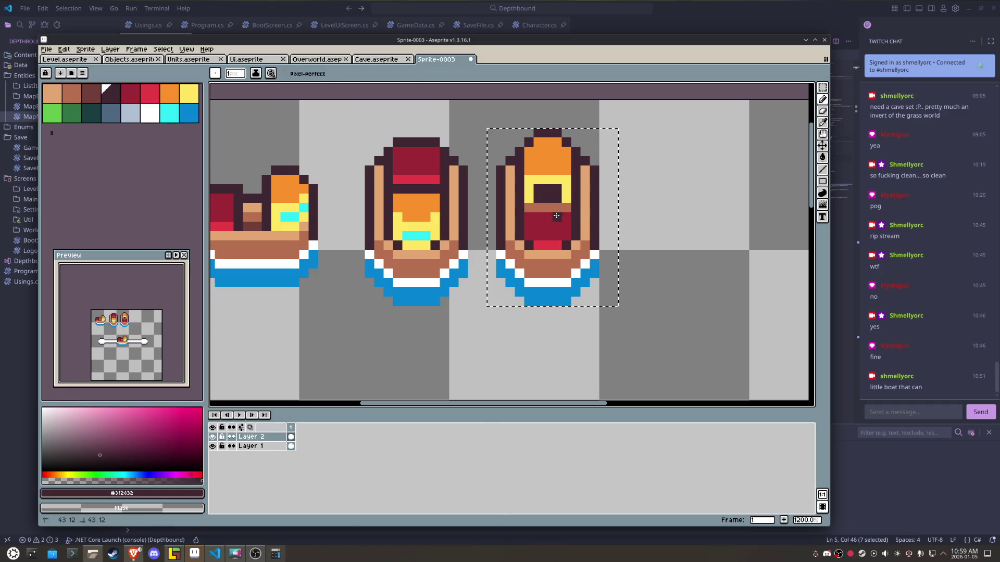
left_click_drag(528, 217, 573, 219)
scroll(573, 218, "down", 4)
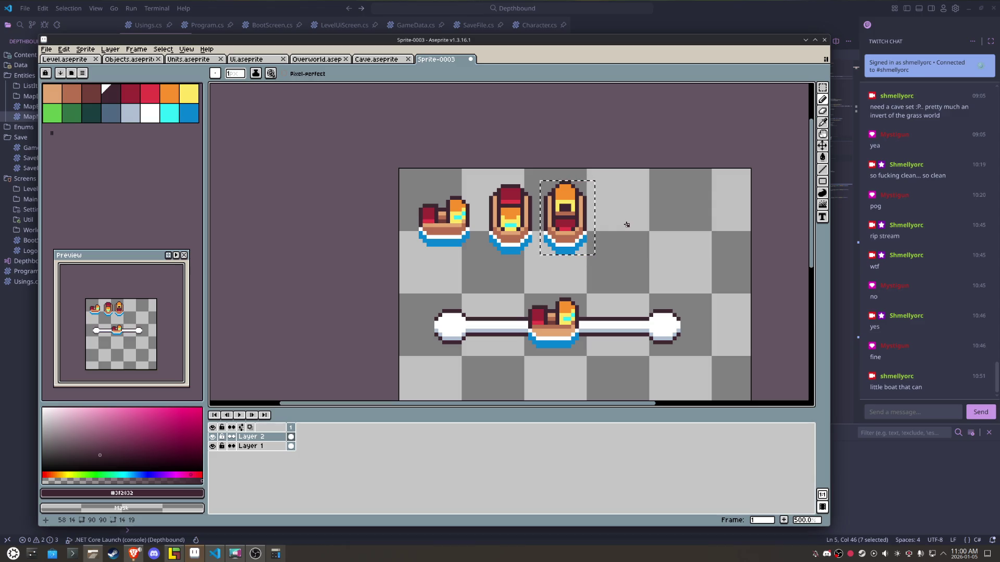
- Shift slices of the side-view boat by one pixel to adjust their alignment
key("m")
left_click(646, 221)
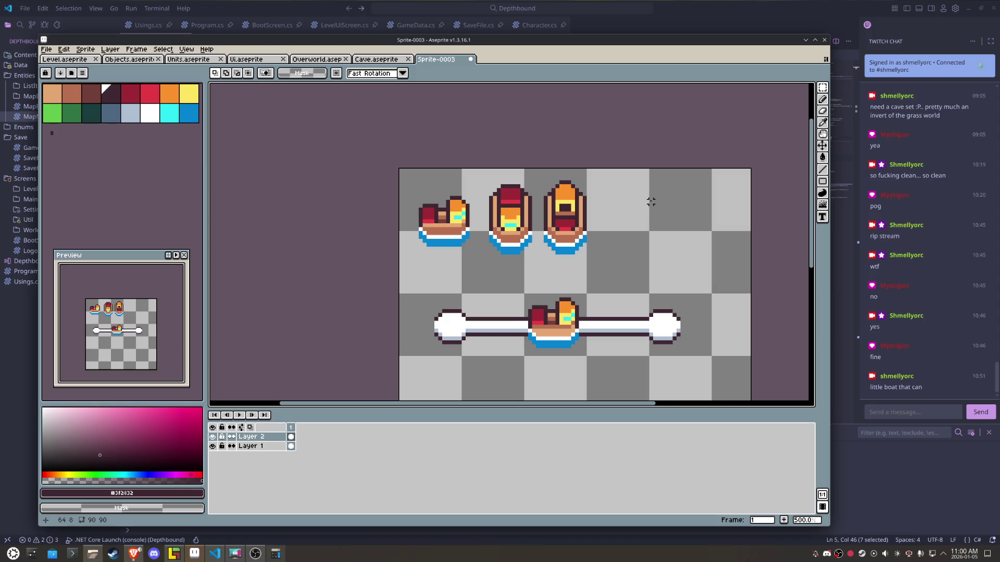
scroll(484, 230, "up", 2)
left_click_drag(507, 270, 434, 148)
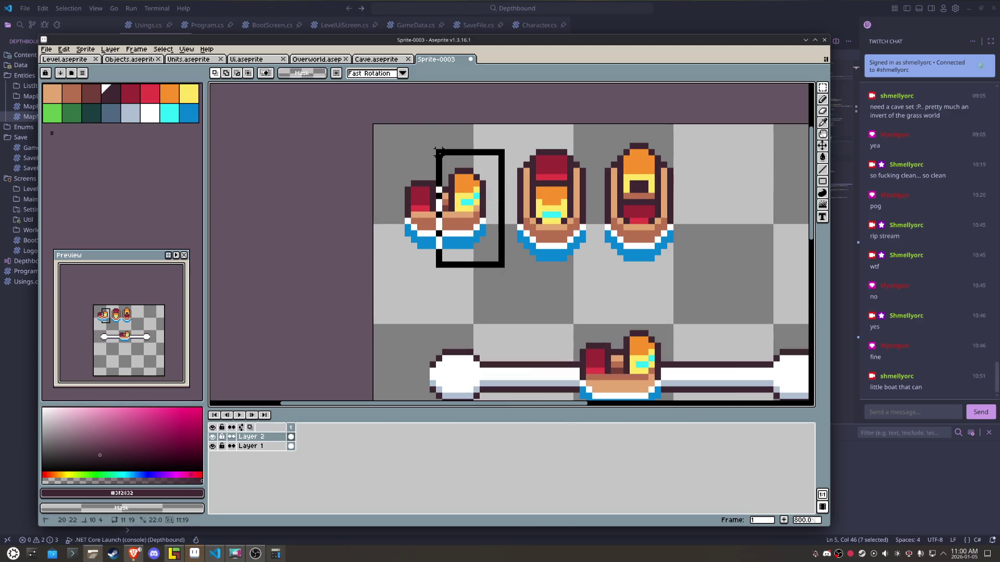
left_click_drag(467, 201, 468, 204)
key("Return")
mouse_move(497, 268)
left_mouse_down()
mouse_move(442, 161)
mouse_move(446, 148)
left_mouse_up()
mouse_move(464, 210)
left_mouse_down()
mouse_move(457, 258)
mouse_move(451, 172)
left_mouse_up()
left_click(444, 189)
left_click(444, 218)
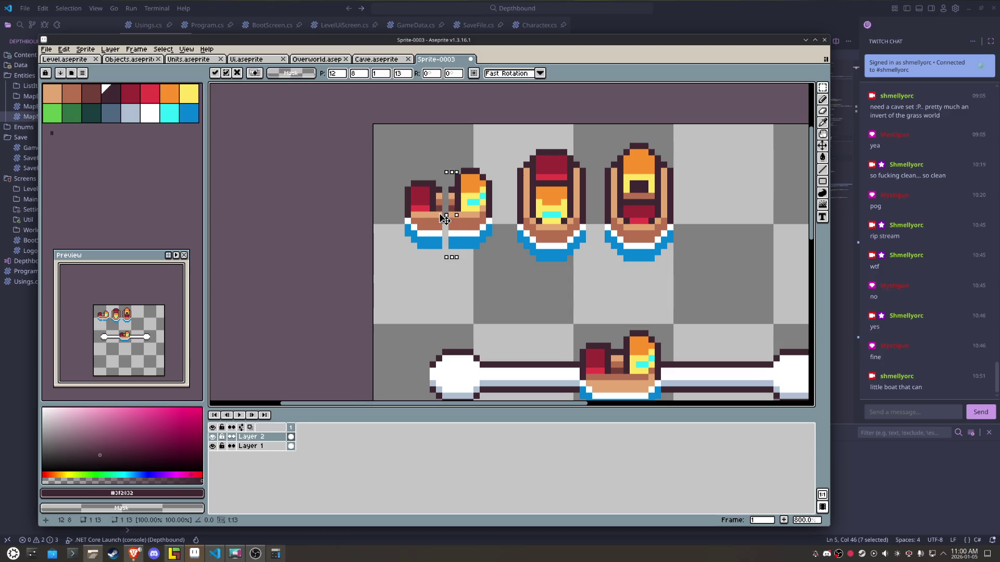
left_click(424, 209)
- Split off the side-view boat's left half and move it left, leaving a gap
scroll(415, 202, "down", 2)
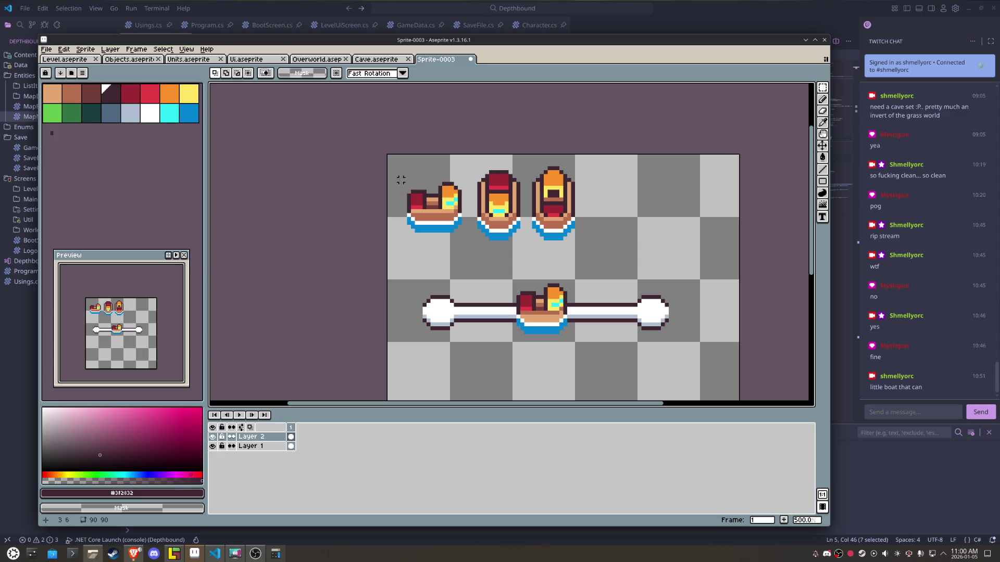
mouse_move(397, 176)
left_mouse_down()
mouse_move(480, 247)
mouse_move(442, 206)
mouse_move(454, 206)
mouse_move(457, 261)
mouse_move(709, 265)
left_mouse_up()
key("ctrl+d")
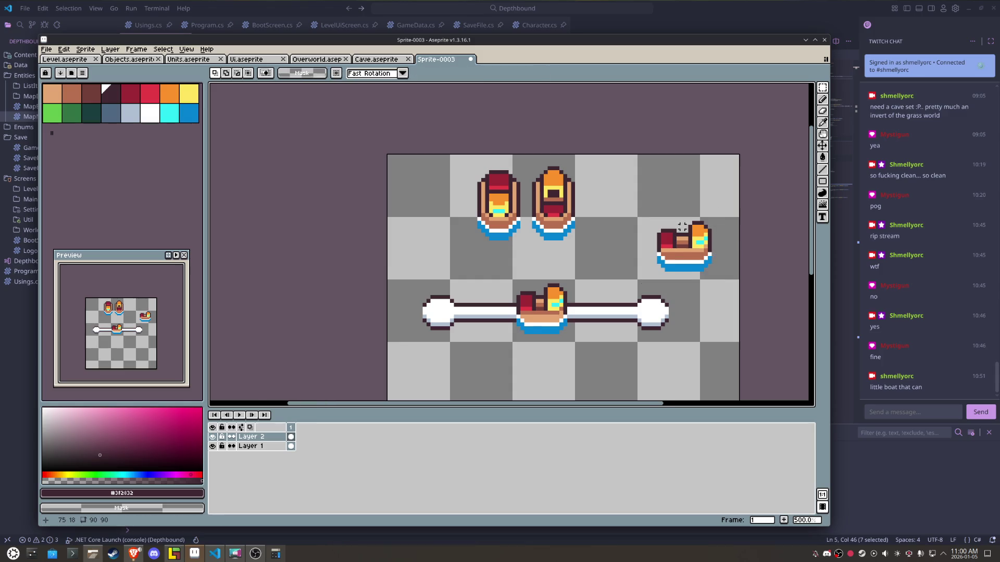
scroll(677, 229, "up", 2)
mouse_move(620, 196)
left_mouse_down()
mouse_move(682, 308)
mouse_move(653, 282)
mouse_move(631, 281)
left_mouse_up()
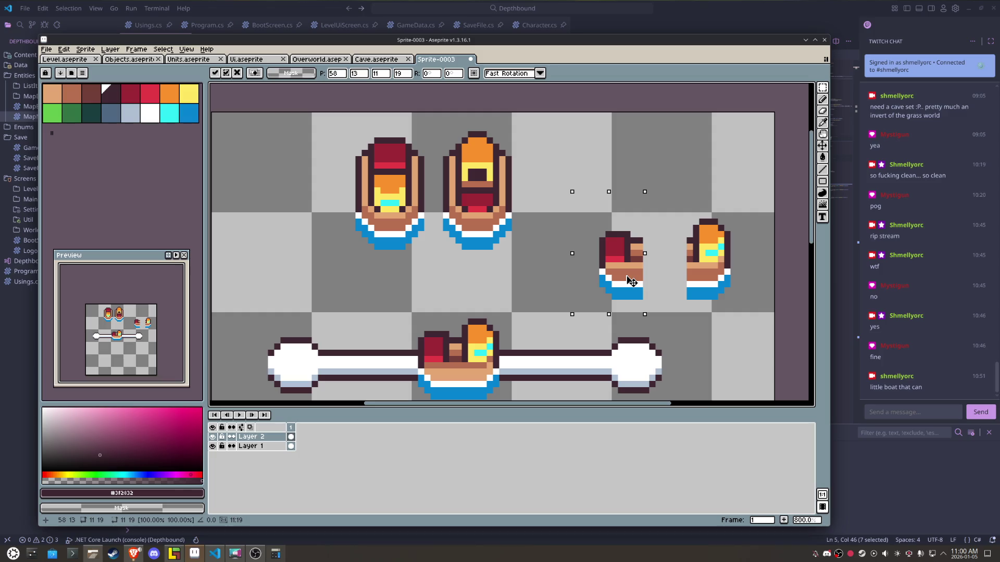
key("Return")
key("ctrl+d")
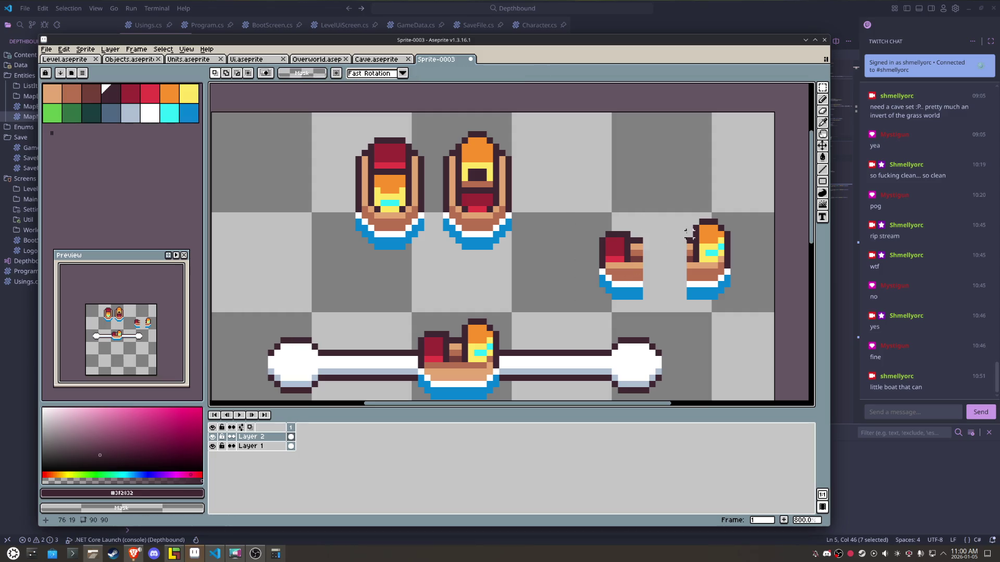
- Stretch a one-pixel hull column across the gap to lengthen the hull
left_click_drag(690, 233, 689, 301)
left_click_drag(687, 266, 631, 273)
left_click(584, 250)
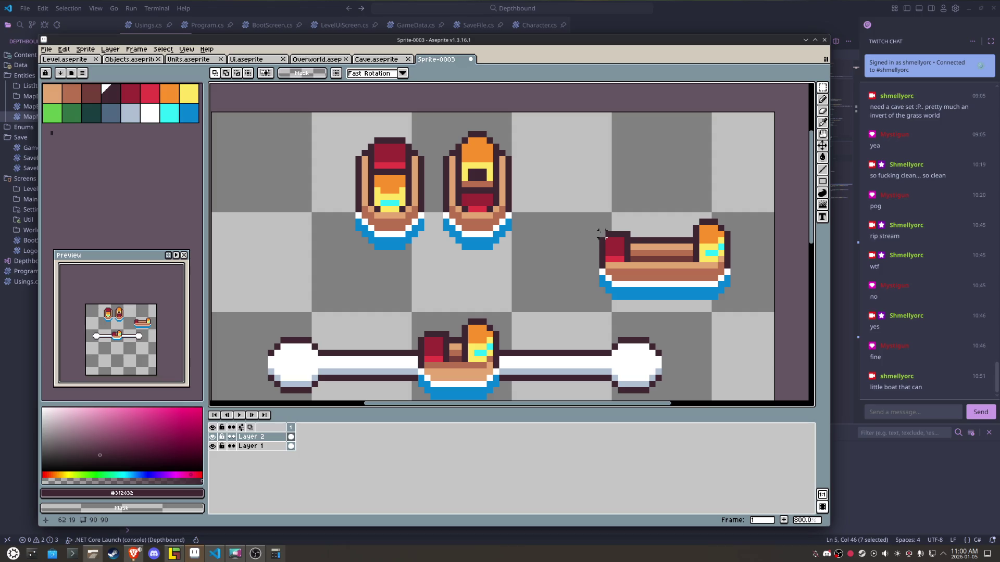
left_click_drag(579, 212, 646, 315)
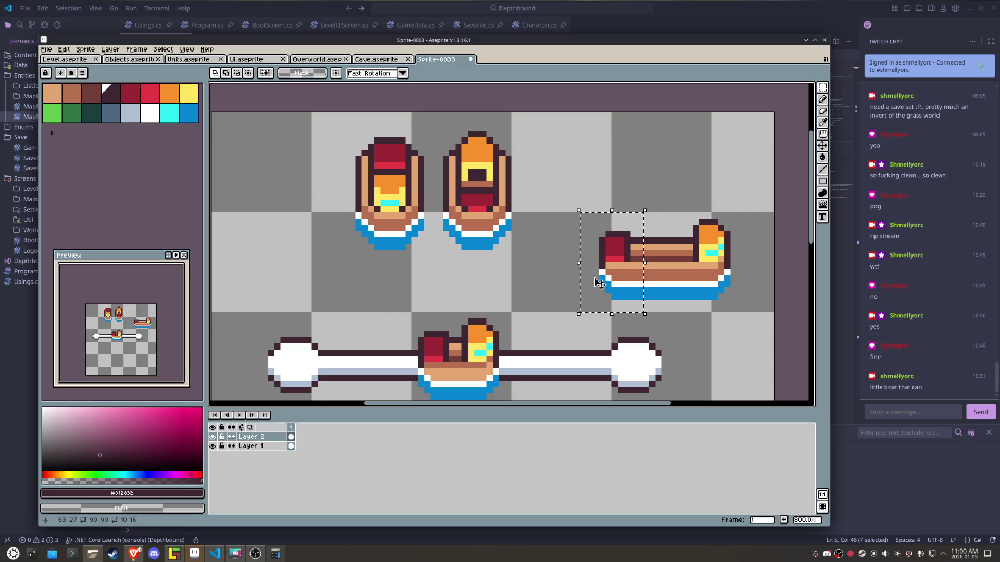
left_click(533, 240)
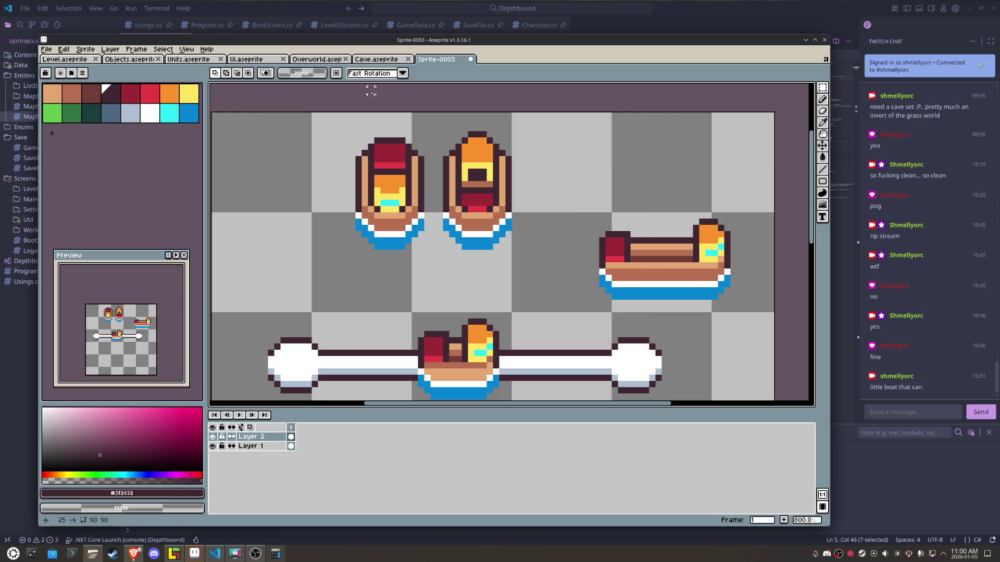
left_click(186, 49)
- Turn on the grid over the canvas via View > Show > Grid
mouse_move(204, 111)
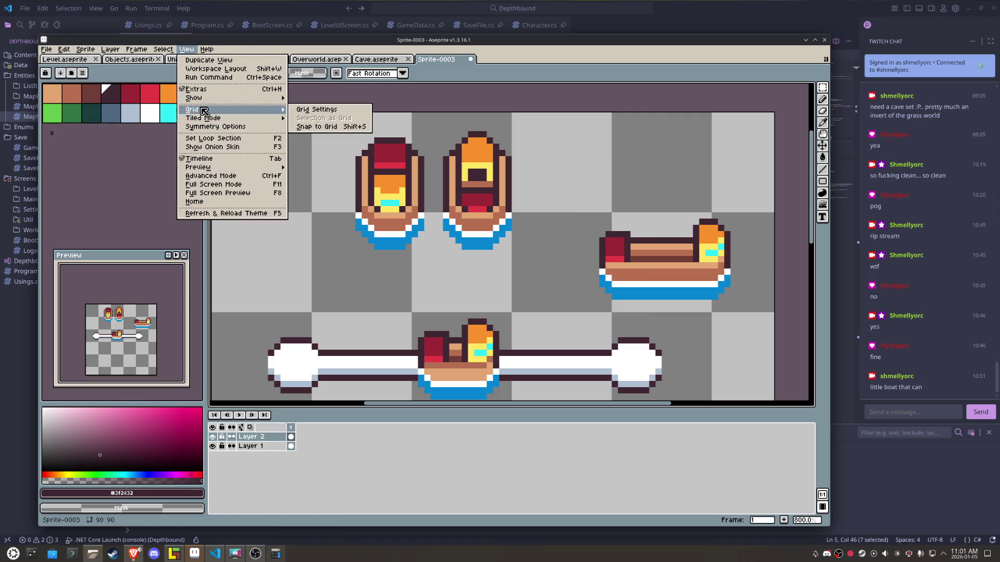
mouse_move(254, 99)
left_click(315, 116)
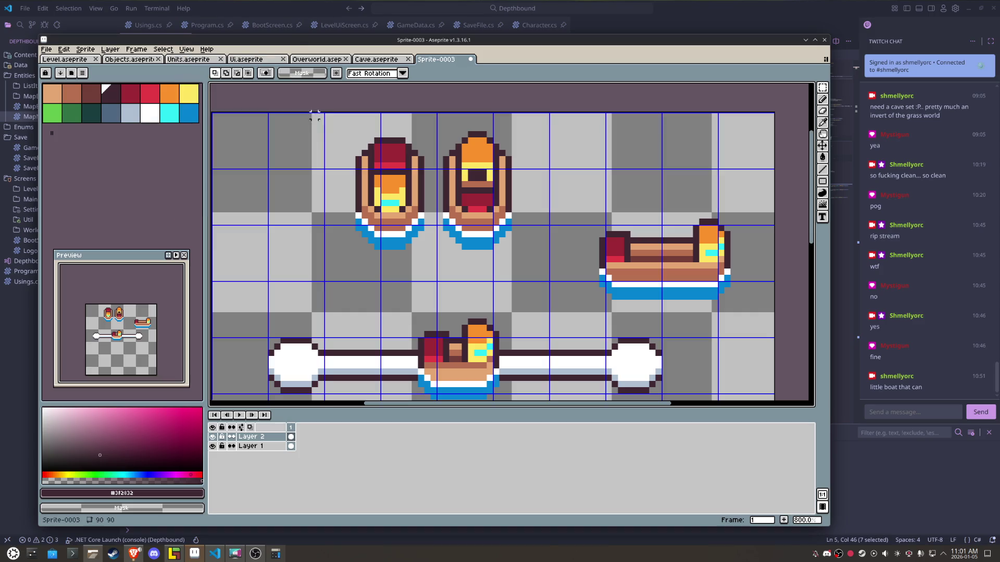
- Move the second top-down boat right and down to align with the grid
mouse_move(551, 277)
left_mouse_down()
mouse_move(424, 124)
mouse_move(428, 117)
left_mouse_up()
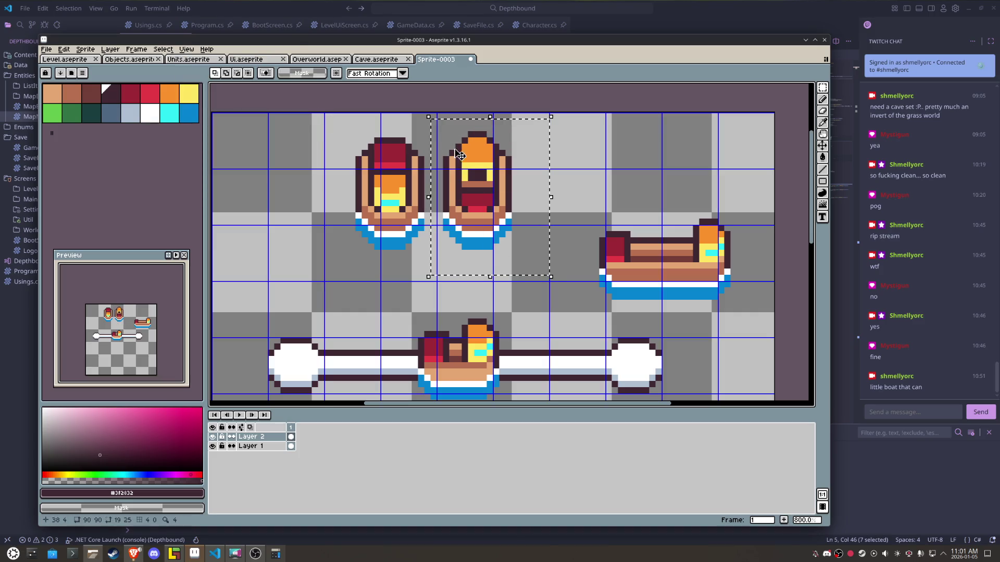
left_click_drag(458, 155, 505, 171)
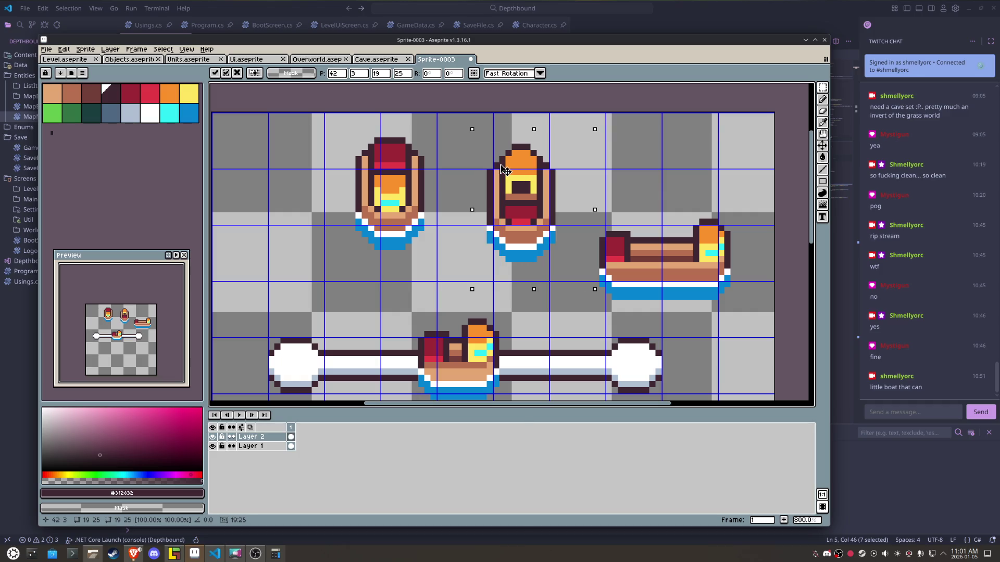
left_click(674, 170)
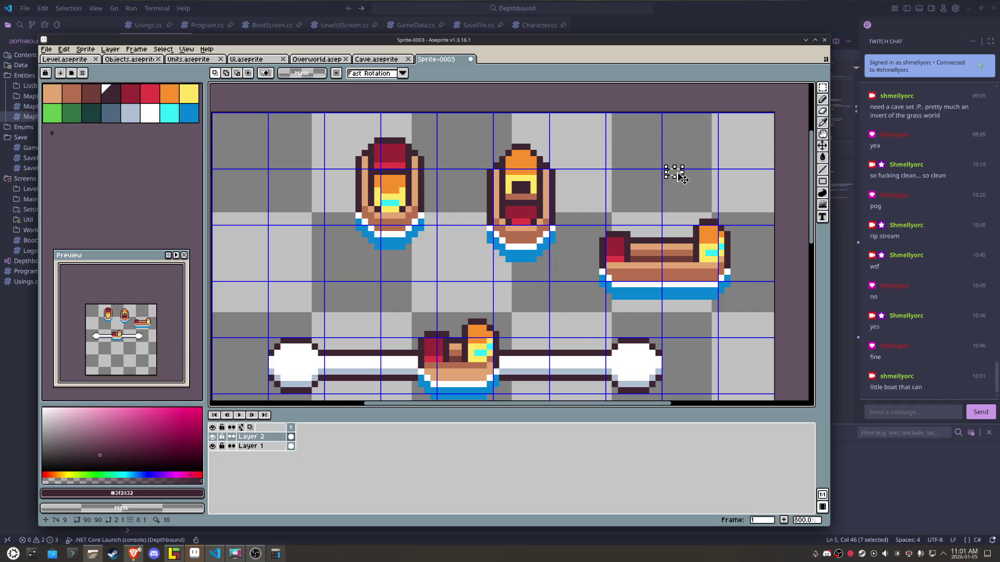
mouse_move(579, 207)
left_mouse_down()
mouse_move(626, 257)
mouse_move(643, 312)
mouse_move(658, 321)
left_mouse_up()
left_click_drag(635, 286, 670, 290)
key("ctrl+d")
- Move a two-pixel strip of the side boat's cabin one pixel left
scroll(706, 228, "up", 1)
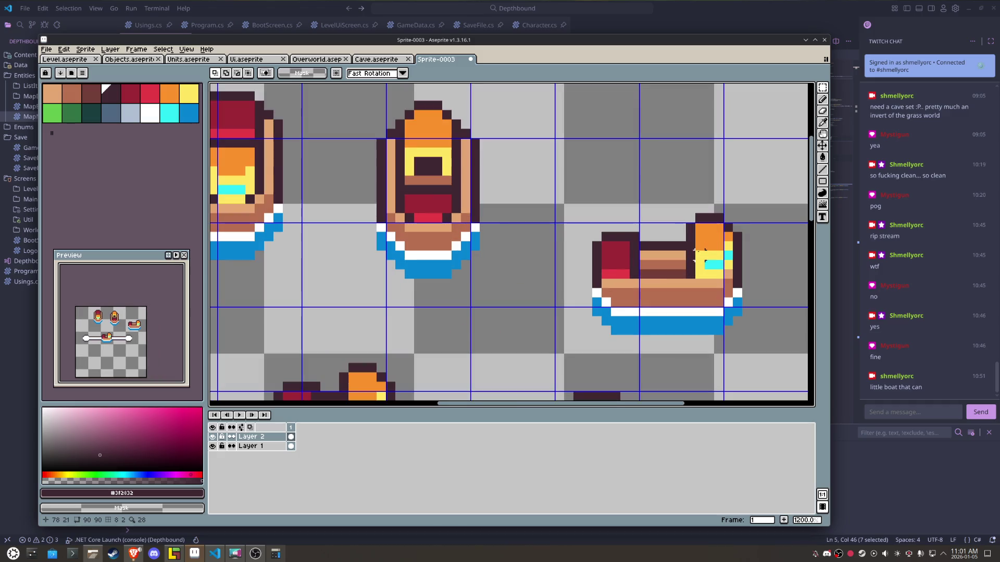
left_click_drag(690, 275, 690, 217)
left_click_drag(689, 241, 685, 241)
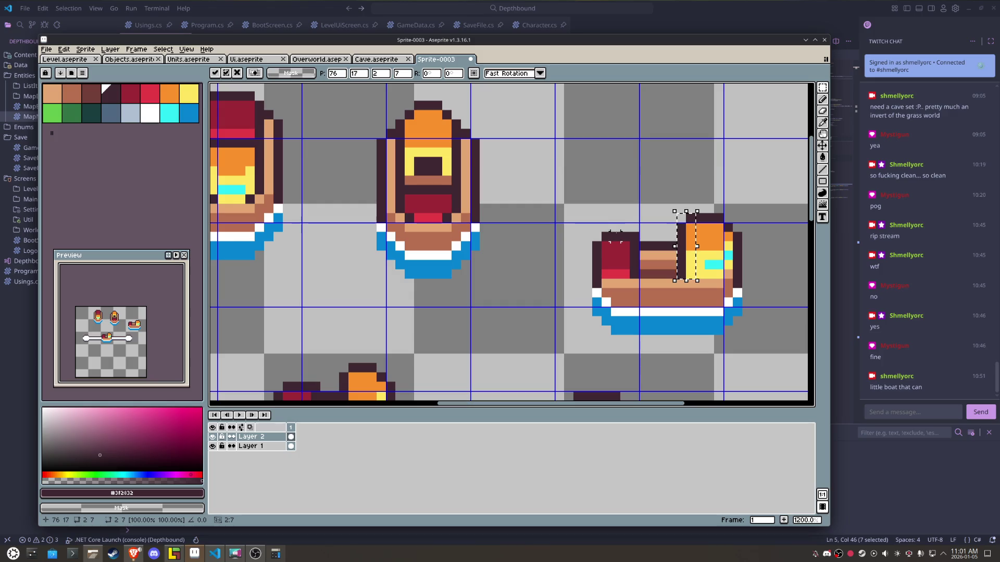
left_click_drag(617, 235, 649, 281)
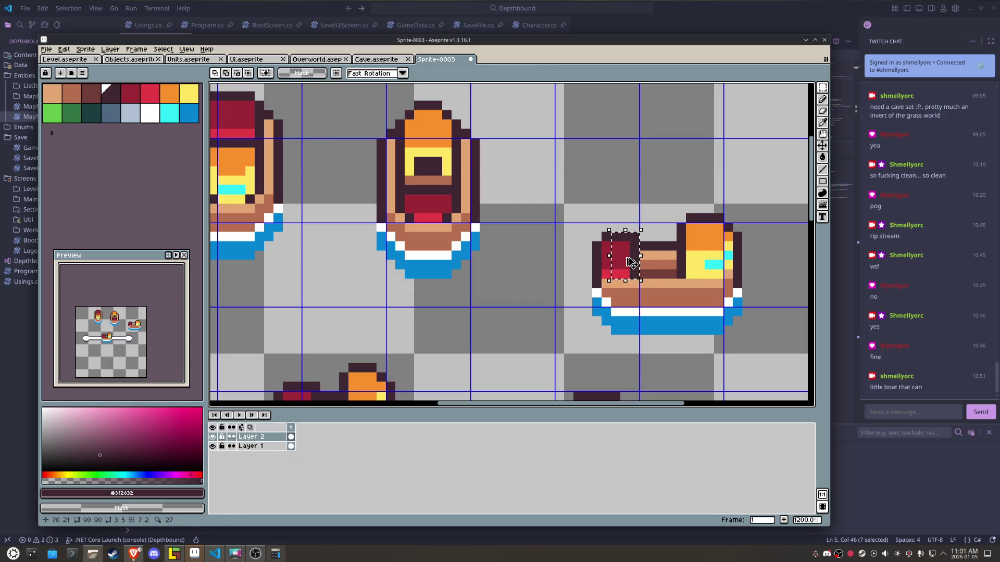
left_click(658, 212)
- Nudge the whole side-view boat one pixel right
scroll(660, 212, "down", 3)
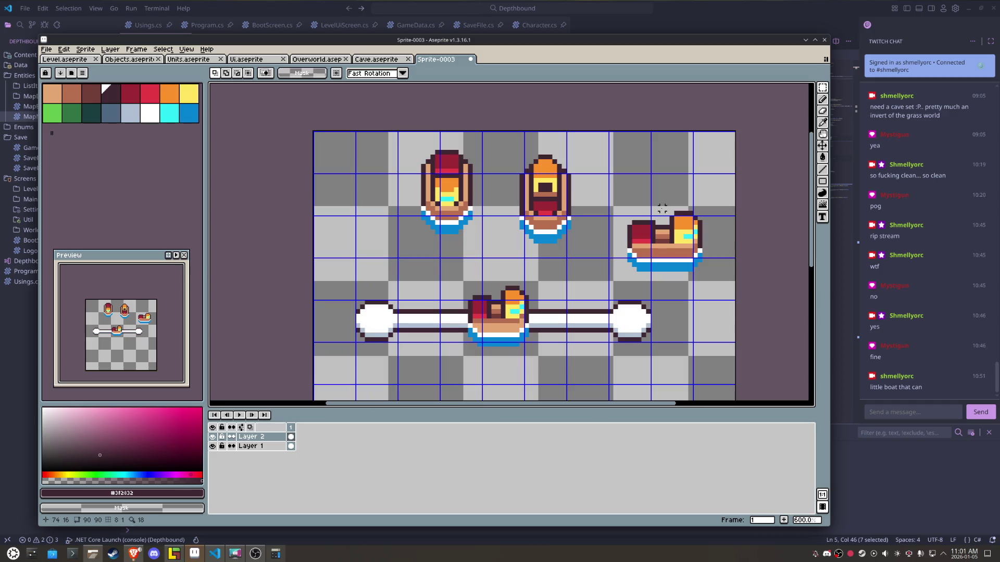
left_click_drag(616, 195, 723, 273)
left_click_drag(667, 232, 672, 228)
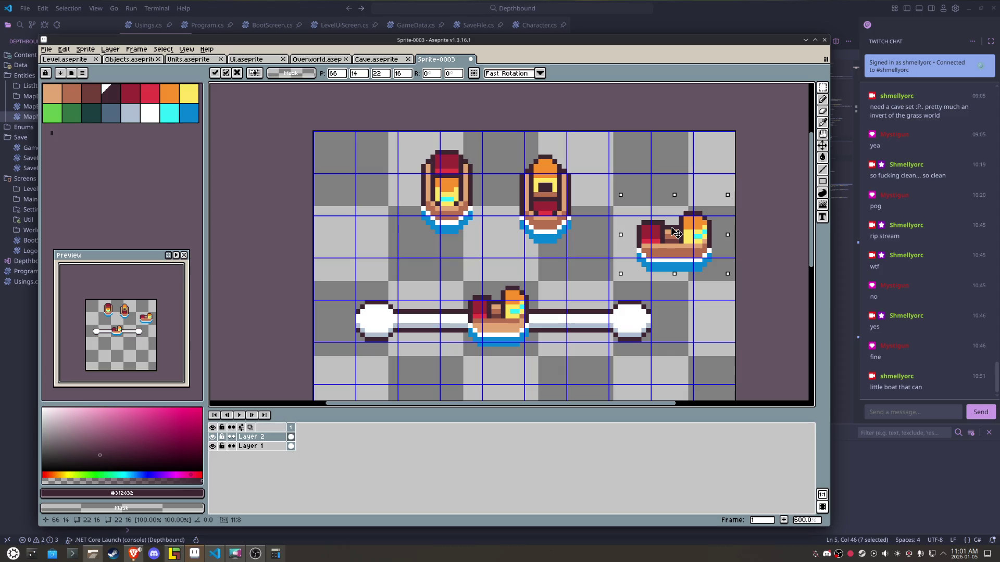
- Move the boat sitting on the foam bar to a row below it
mouse_move(676, 233)
left_mouse_down()
mouse_move(637, 254)
mouse_move(662, 209)
left_mouse_up()
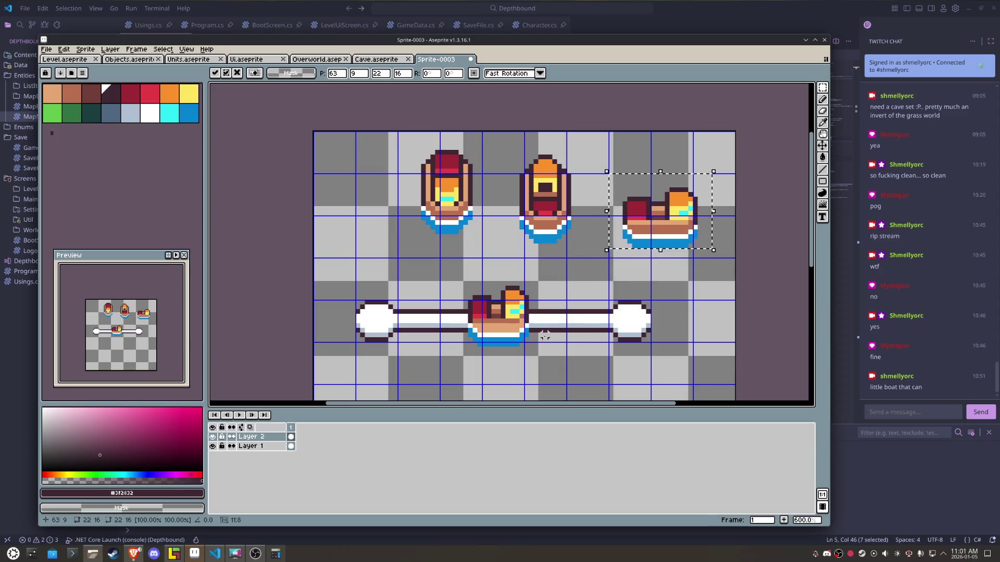
left_click_drag(544, 363, 452, 271)
scroll(479, 245, "down", 2)
left_click_drag(508, 212, 441, 317)
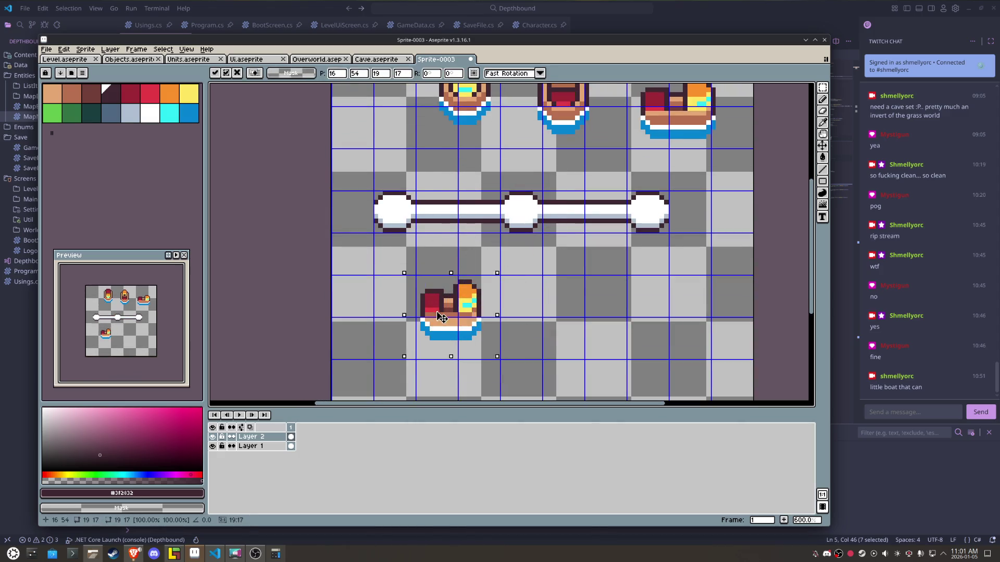
scroll(598, 268, "up", 2)
key("m")
- Try the side-view and second top-down boats on the bar, then return both to the top row
left_click_drag(700, 235, 589, 138)
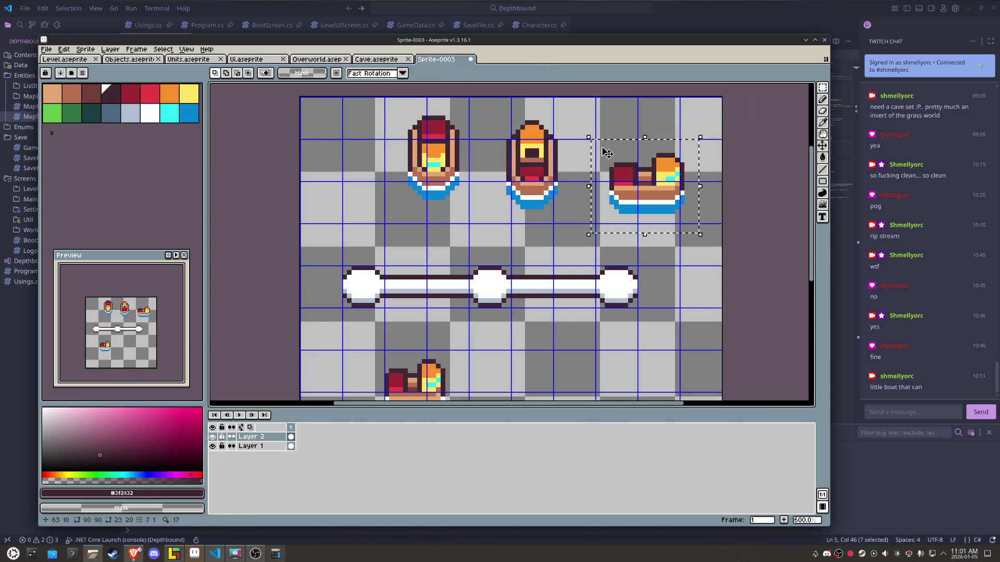
mouse_move(645, 189)
left_mouse_down()
mouse_move(508, 285)
mouse_move(486, 287)
left_mouse_up()
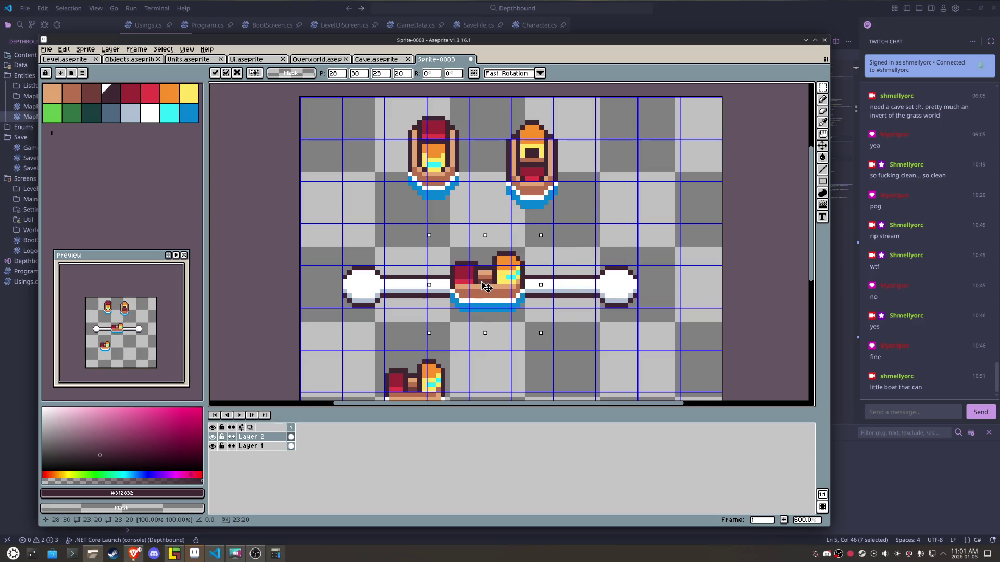
left_click_drag(486, 287, 491, 288)
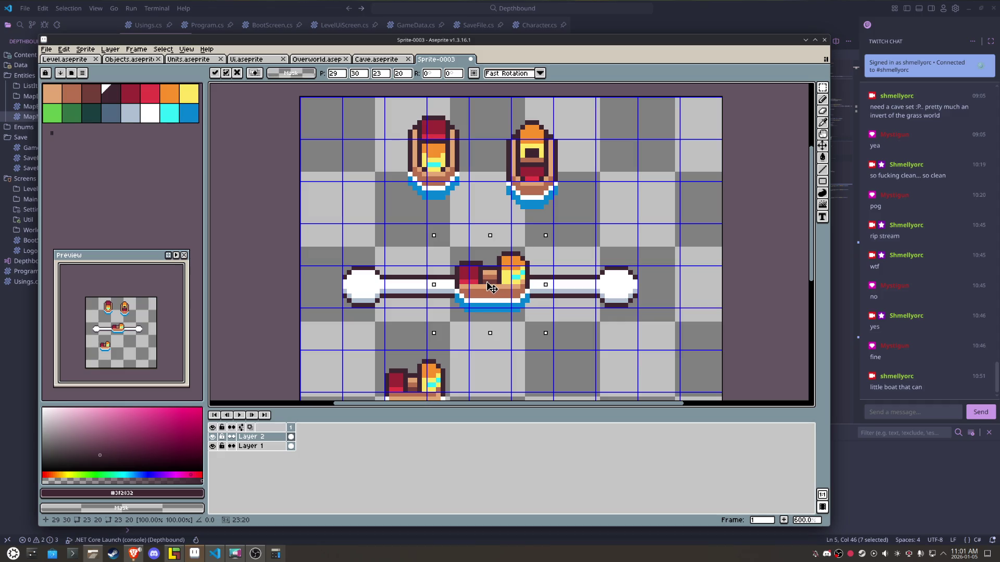
left_click_drag(491, 287, 491, 290)
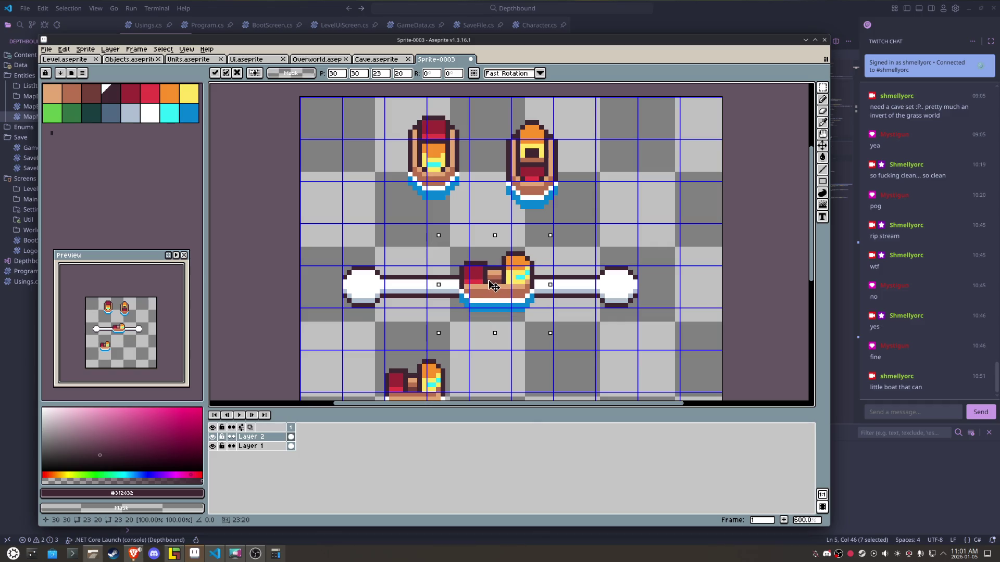
mouse_move(491, 304)
left_mouse_down()
mouse_move(491, 330)
mouse_move(492, 304)
left_mouse_up()
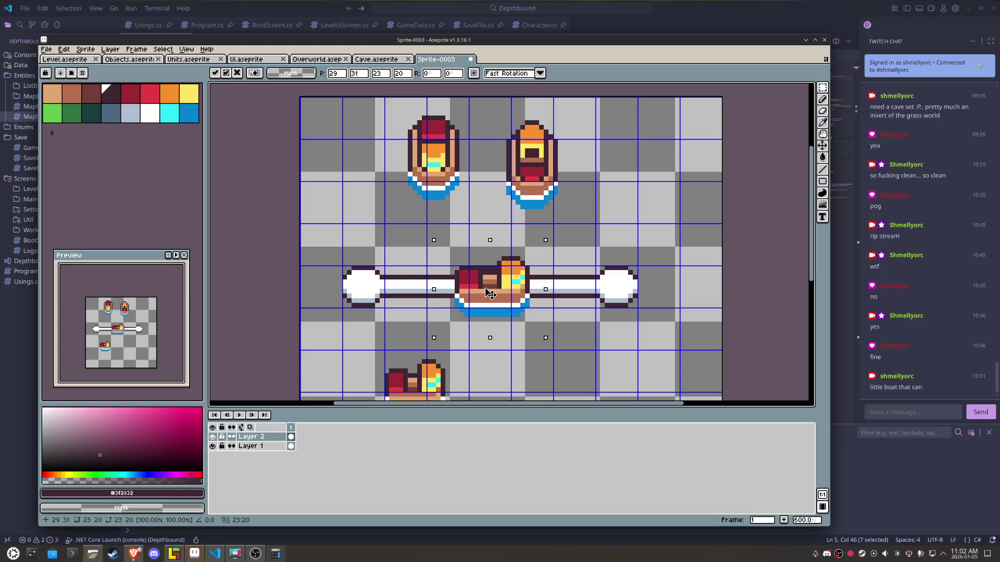
left_click_drag(491, 294, 646, 178)
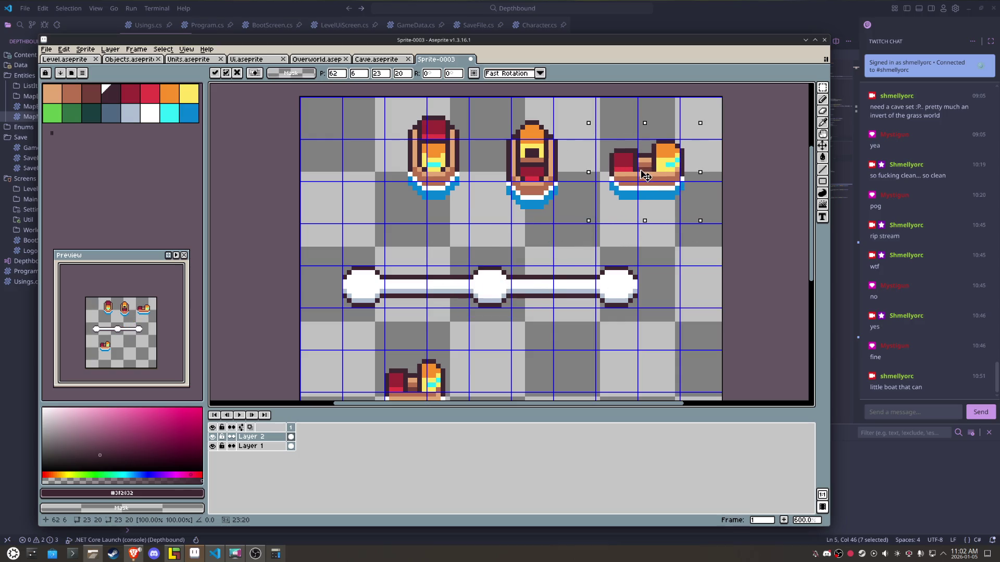
mouse_move(576, 232)
left_mouse_down()
mouse_move(530, 134)
mouse_move(489, 107)
left_mouse_up()
mouse_move(544, 173)
left_mouse_down()
mouse_move(525, 277)
mouse_move(499, 308)
mouse_move(546, 155)
left_mouse_up()
left_click(630, 219)
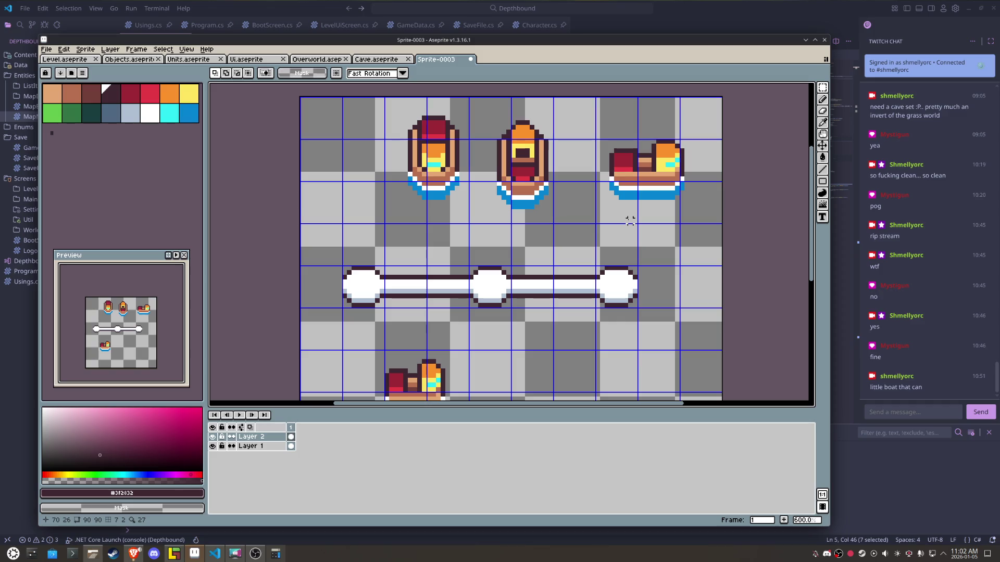
- Save the sprite sheet as Boat.aseprite in the Graphics folder
key("ctrl+s")
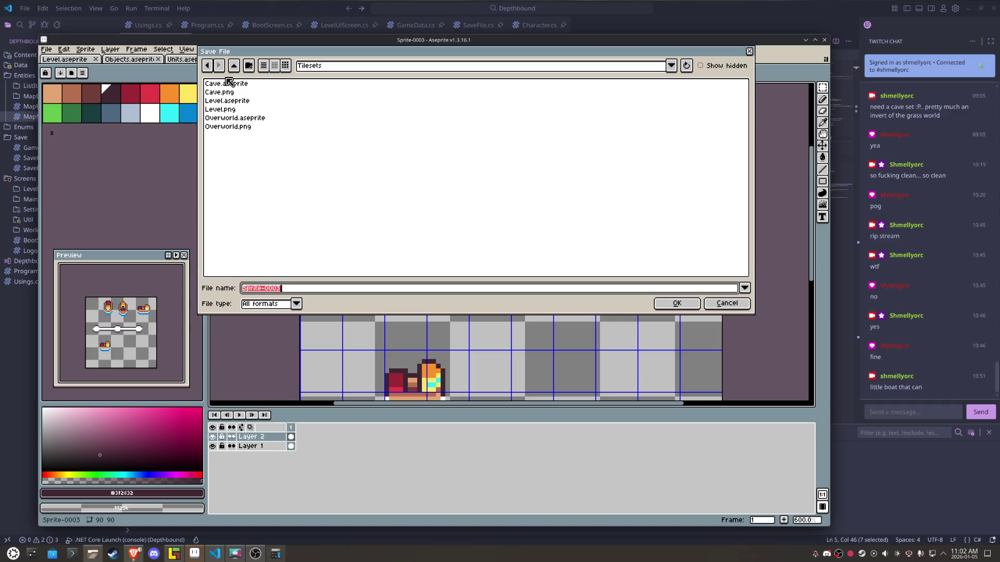
left_click(233, 65)
left_click(302, 288)
left_click_drag(302, 288, 219, 293)
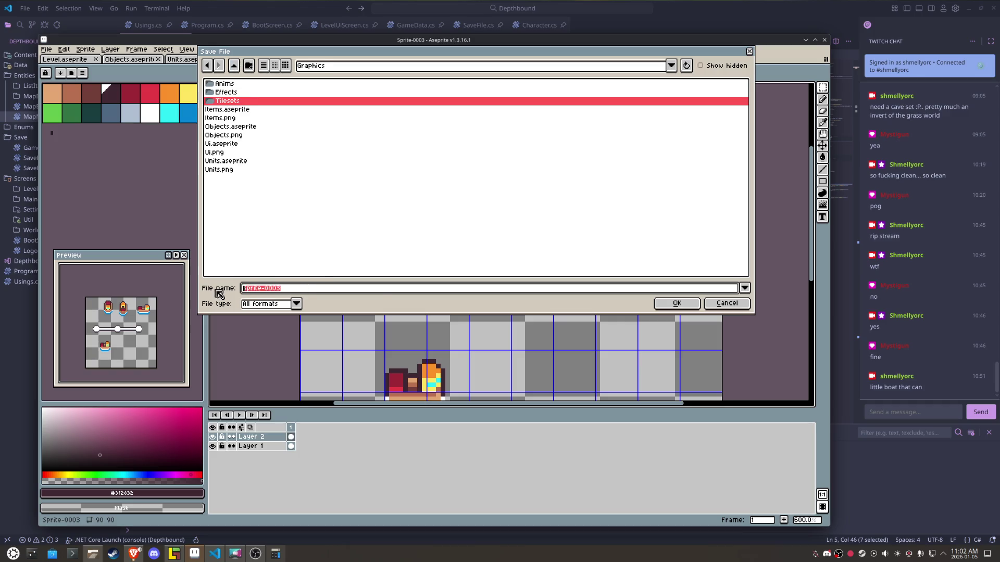
type("Boat")
key("Return")
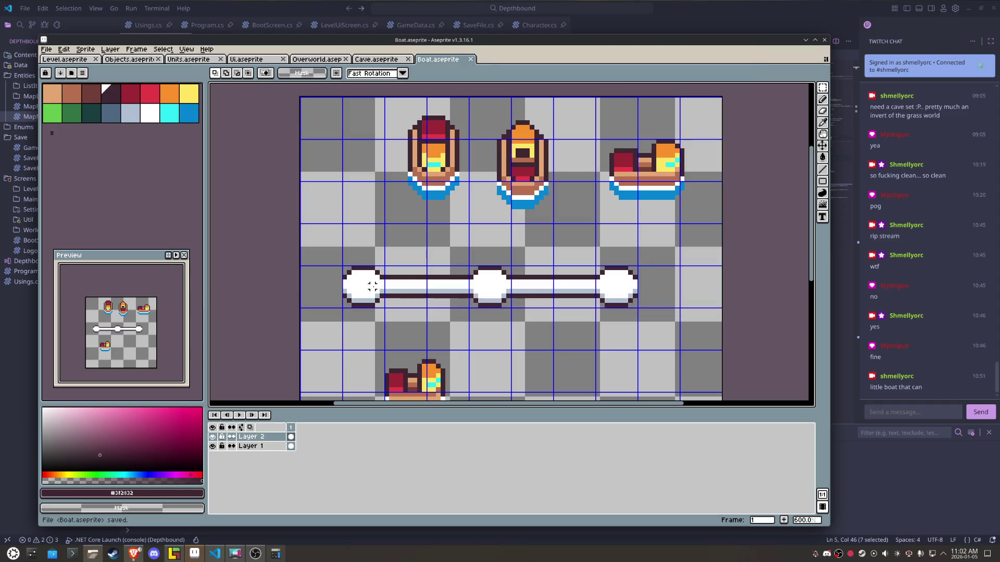